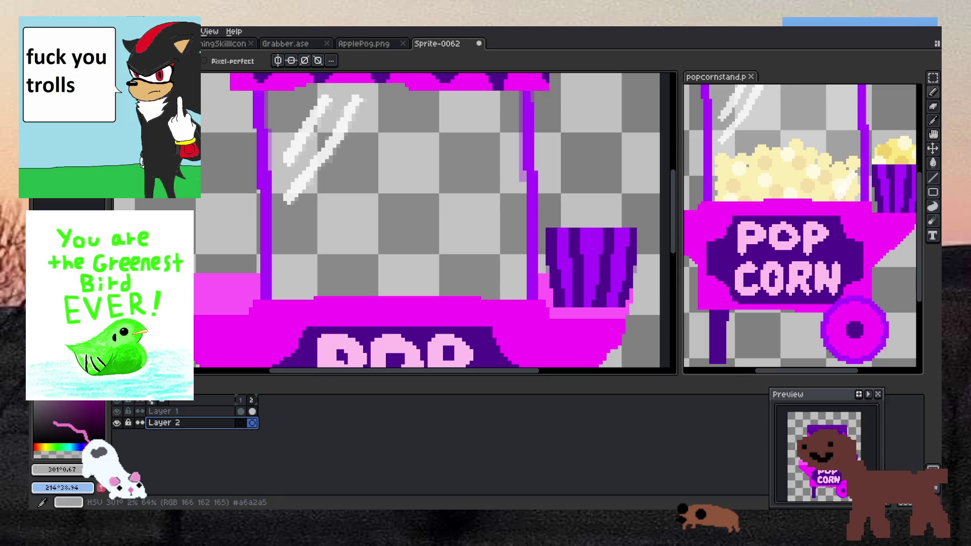
Draw a grey line across the glass bottom, then undo the grey fill that flooded the canvas
{"action": "scroll", "coordinate": [266, 279], "scroll_direction": "up", "scroll_amount": 1}
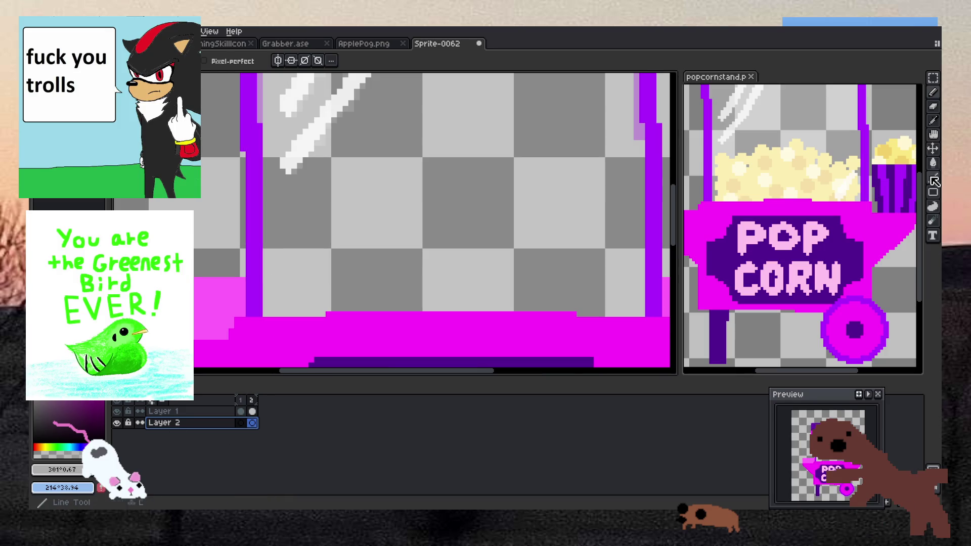
{"action": "scroll", "coordinate": [266, 279], "scroll_direction": "down", "scroll_amount": 2}
{"action": "scroll", "coordinate": [267, 279], "scroll_direction": "up", "scroll_amount": 3}
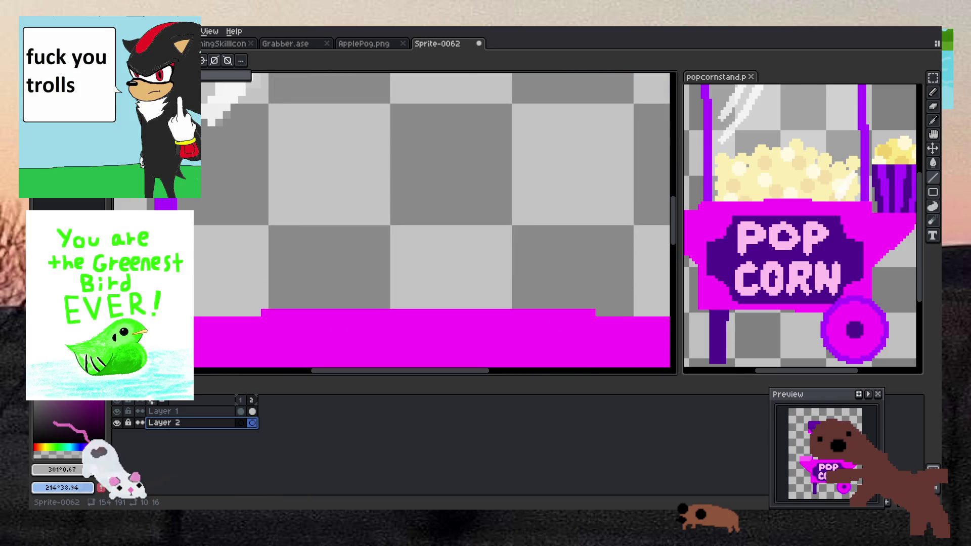
{"action": "scroll", "coordinate": [306, 267], "scroll_direction": "down", "scroll_amount": 2}
{"action": "left_click_drag", "start_coordinate": [307, 267], "coordinate": [498, 267]}
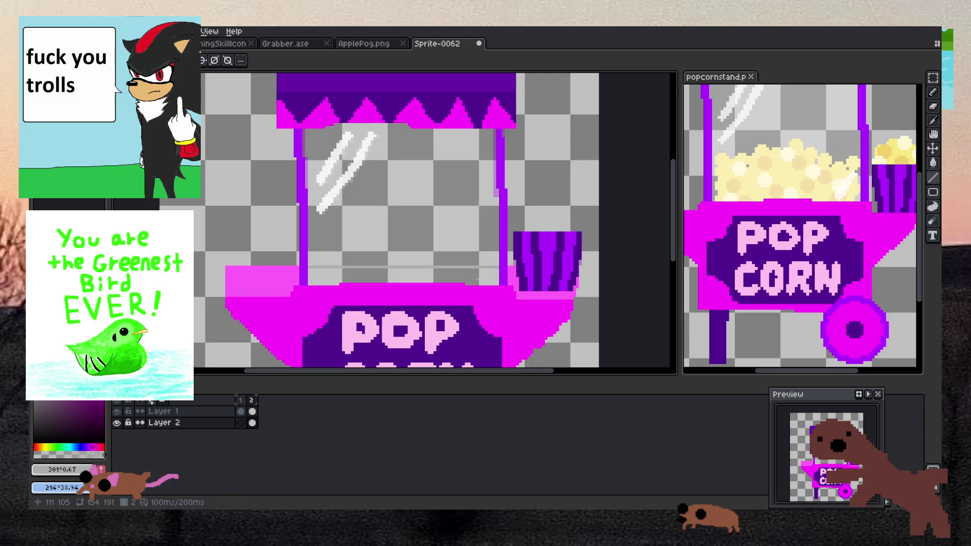
{"action": "key", "text": "g"}
{"action": "scroll", "coordinate": [478, 278], "scroll_direction": "up", "scroll_amount": 1}
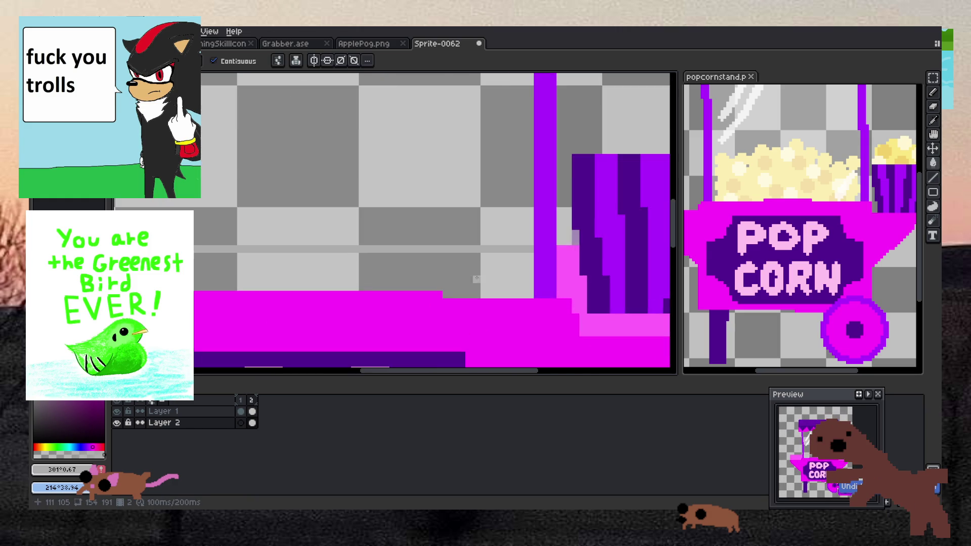
{"action": "scroll", "coordinate": [137, 267], "scroll_direction": "down", "scroll_amount": 4}
{"action": "scroll", "coordinate": [216, 321], "scroll_direction": "up", "scroll_amount": 5}
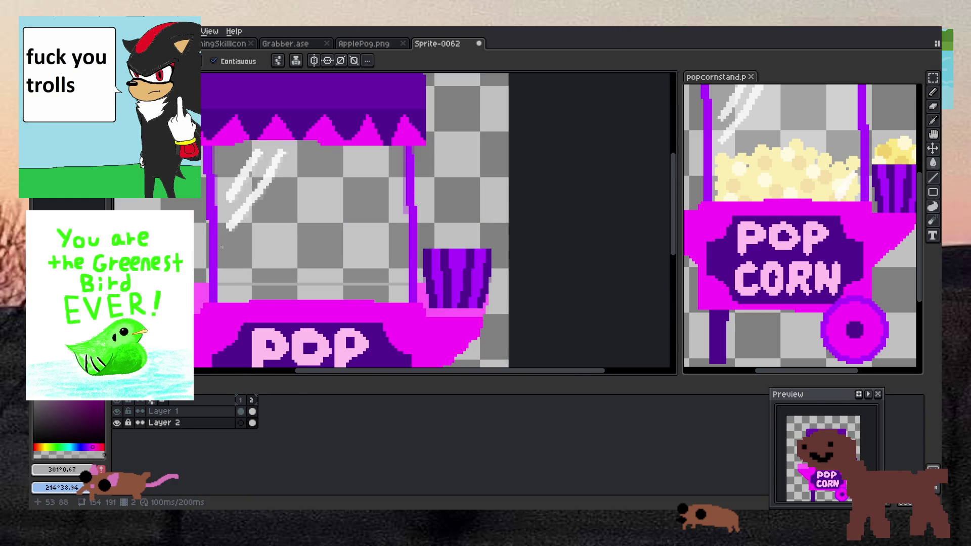
{"action": "key", "text": "ctrl+z"}
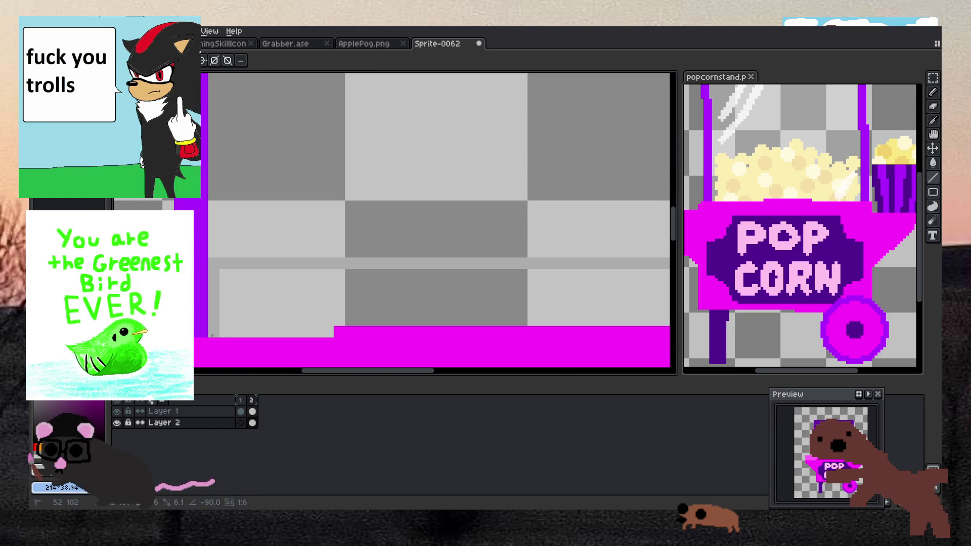
Redraw the grey line along the glass bottom and fill the strip below it grey
{"action": "scroll", "coordinate": [324, 329], "scroll_direction": "down", "scroll_amount": 4}
{"action": "scroll", "coordinate": [324, 328], "scroll_direction": "up", "scroll_amount": 2}
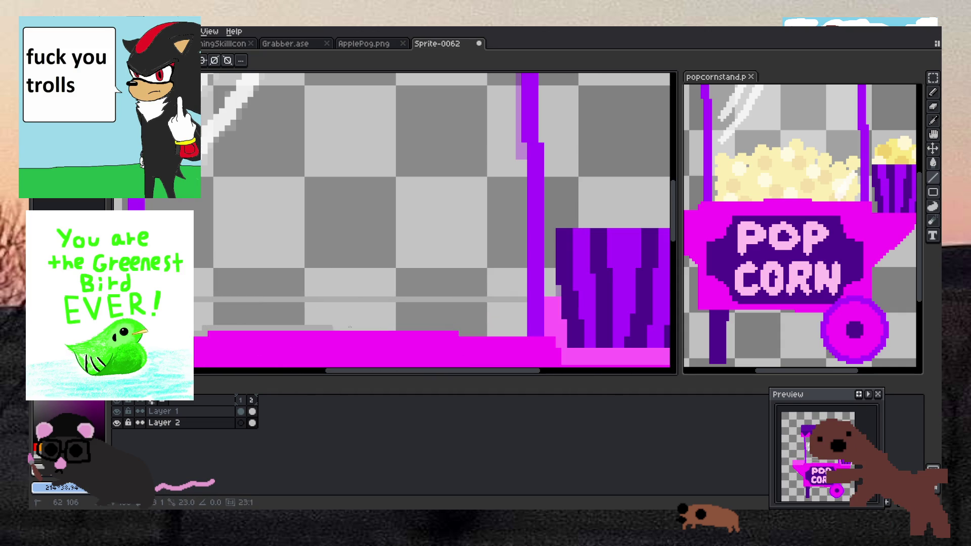
{"action": "left_click_drag", "start_coordinate": [464, 329], "coordinate": [522, 329]}
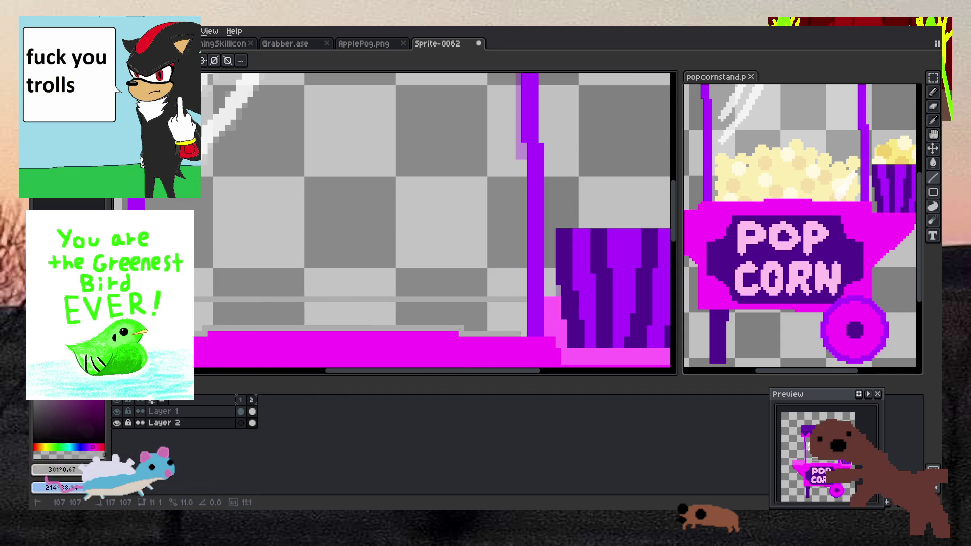
{"action": "key", "text": "g"}
{"action": "left_click", "coordinate": [504, 307]}
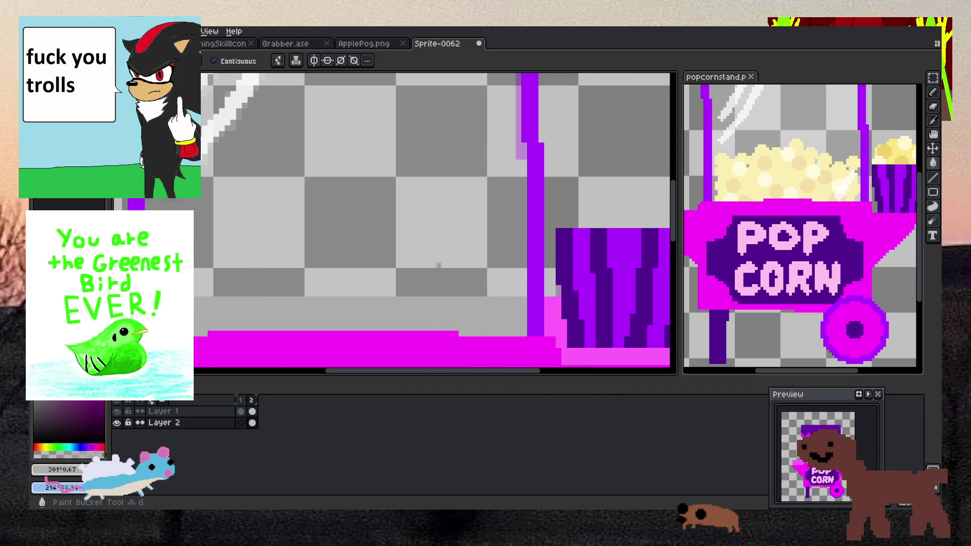
{"action": "scroll", "coordinate": [439, 266], "scroll_direction": "down", "scroll_amount": 3}
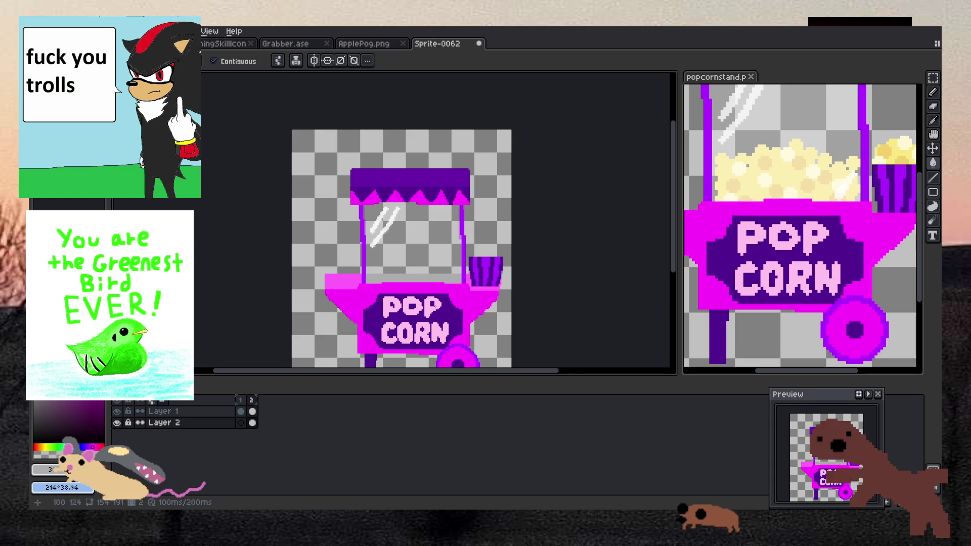
Sample light purple from the sprite and fill the grey band with it
{"action": "scroll", "coordinate": [438, 259], "scroll_direction": "up", "scroll_amount": 2}
{"action": "scroll", "coordinate": [405, 132], "scroll_direction": "up", "scroll_amount": 2}
{"action": "scroll", "coordinate": [405, 132], "scroll_direction": "down", "scroll_amount": 2}
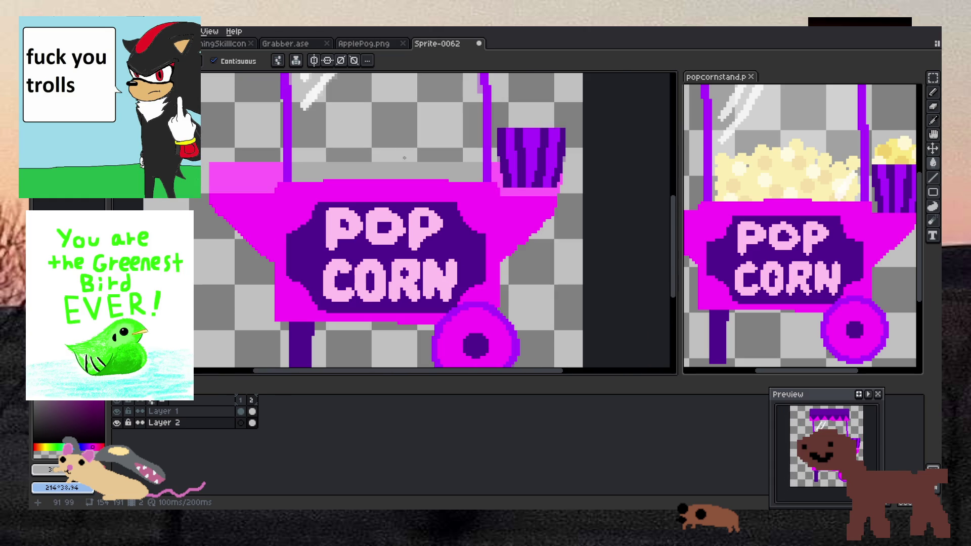
{"action": "key", "text": "i"}
{"action": "scroll", "coordinate": [440, 139], "scroll_direction": "up", "scroll_amount": 1}
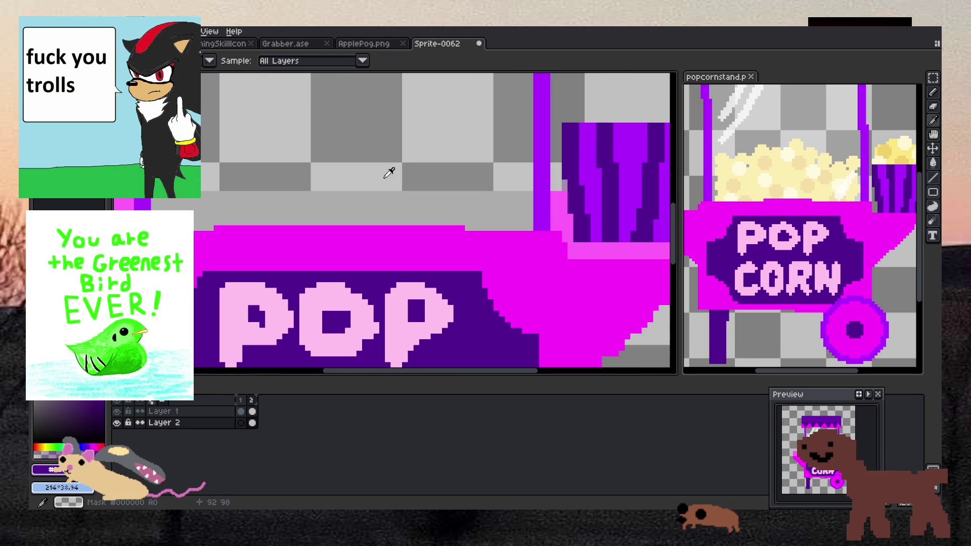
{"action": "left_click", "coordinate": [87, 448]}
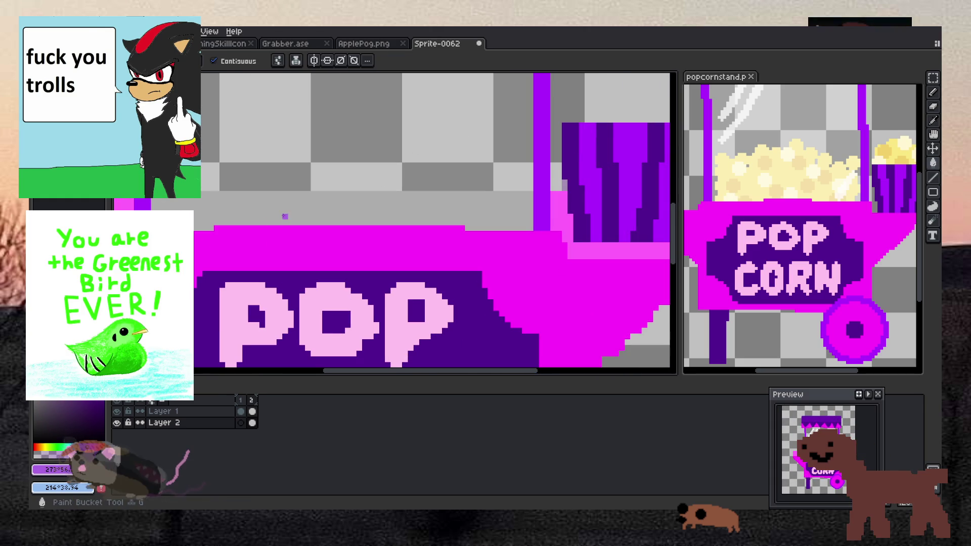
{"action": "key", "text": "g"}
{"action": "left_click", "coordinate": [284, 215]}
Compare animation frames 1 and 2 in the timeline, ending on frame 2
{"action": "scroll", "coordinate": [284, 214], "scroll_direction": "down", "scroll_amount": 2}
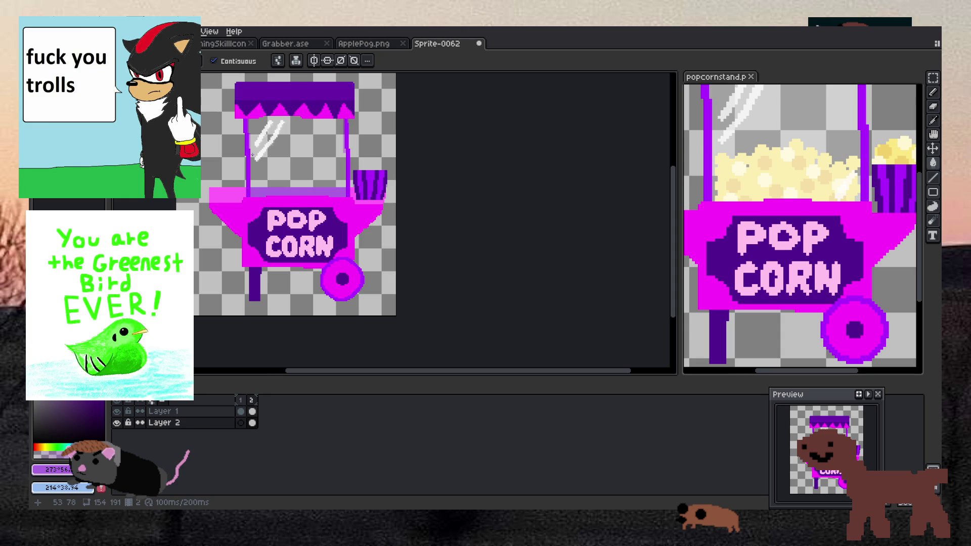
{"action": "scroll", "coordinate": [252, 154], "scroll_direction": "up", "scroll_amount": 1}
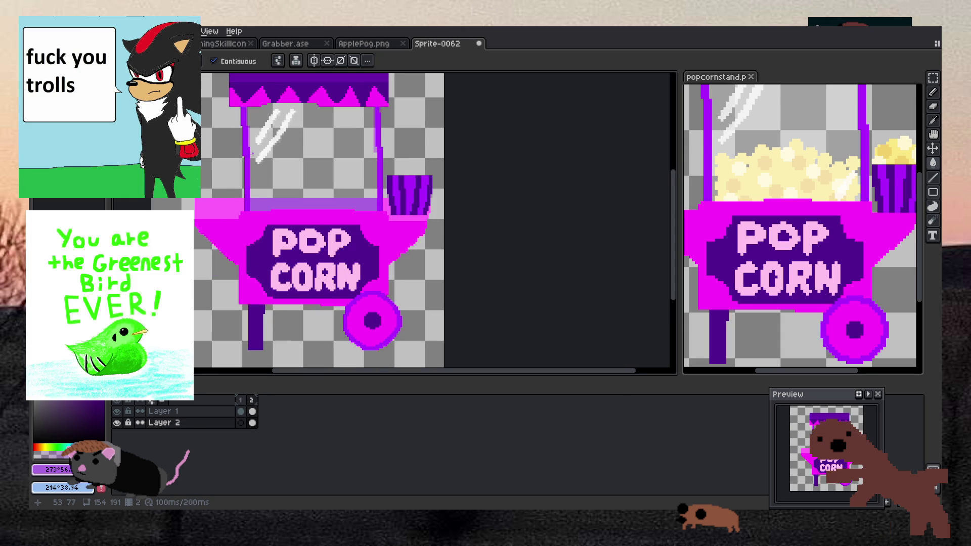
{"action": "scroll", "coordinate": [251, 154], "scroll_direction": "up", "scroll_amount": 1}
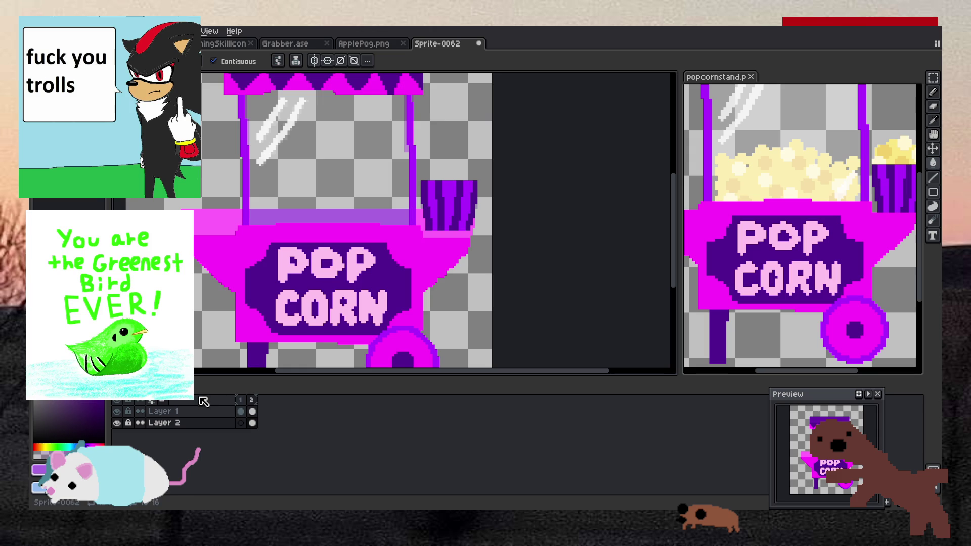
{"action": "left_click", "coordinate": [241, 401]}
{"action": "left_click", "coordinate": [251, 401]}
{"action": "left_click", "coordinate": [242, 403]}
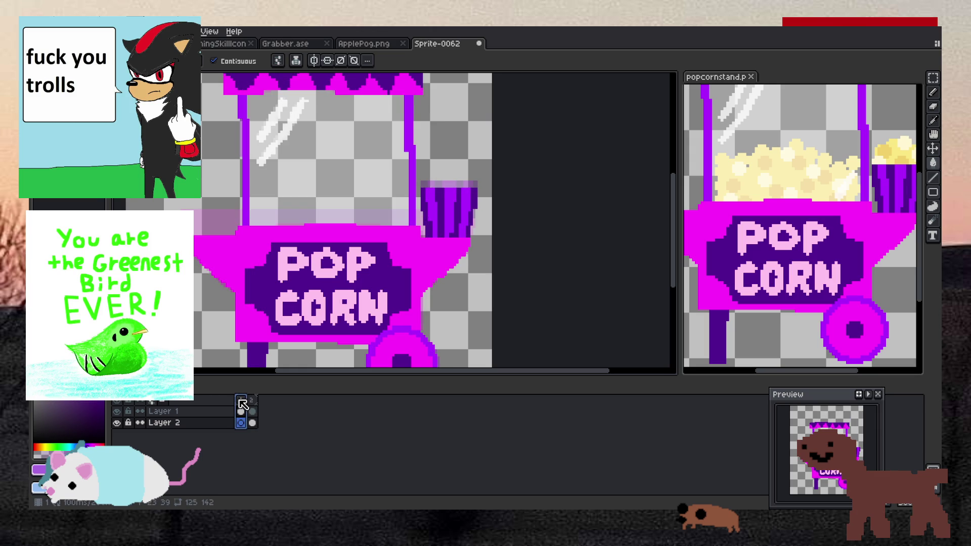
{"action": "left_click", "coordinate": [252, 400]}
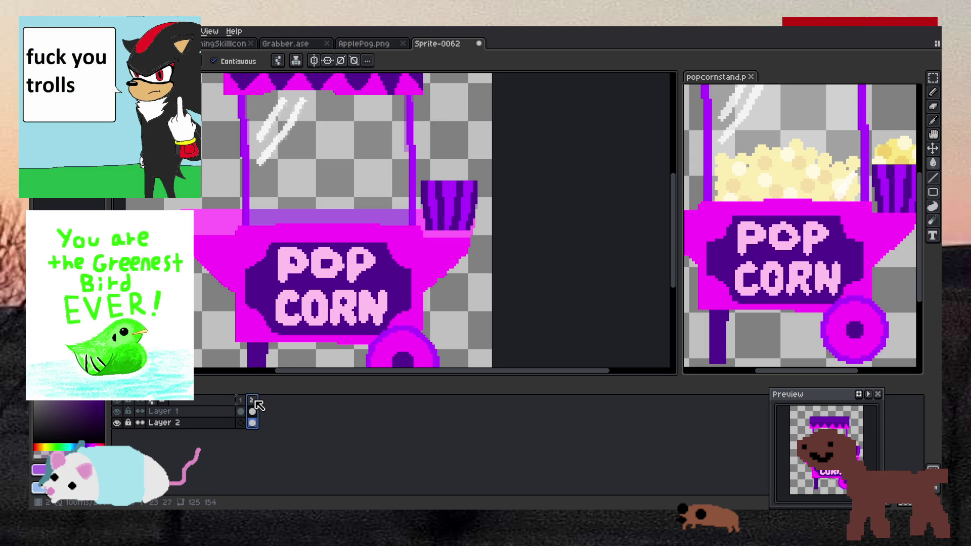
{"action": "scroll", "coordinate": [300, 178], "scroll_direction": "down", "scroll_amount": 3}
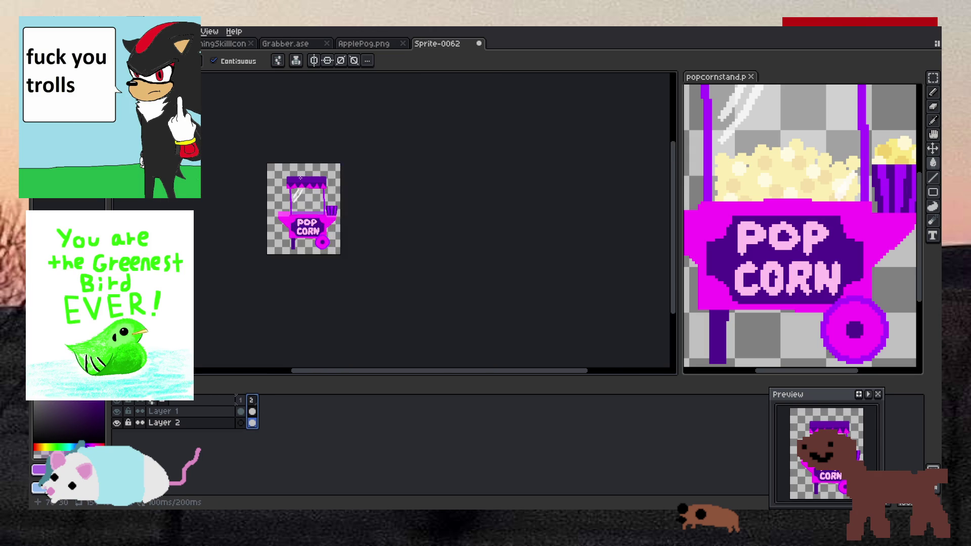
{"action": "scroll", "coordinate": [301, 177], "scroll_direction": "up", "scroll_amount": 2}
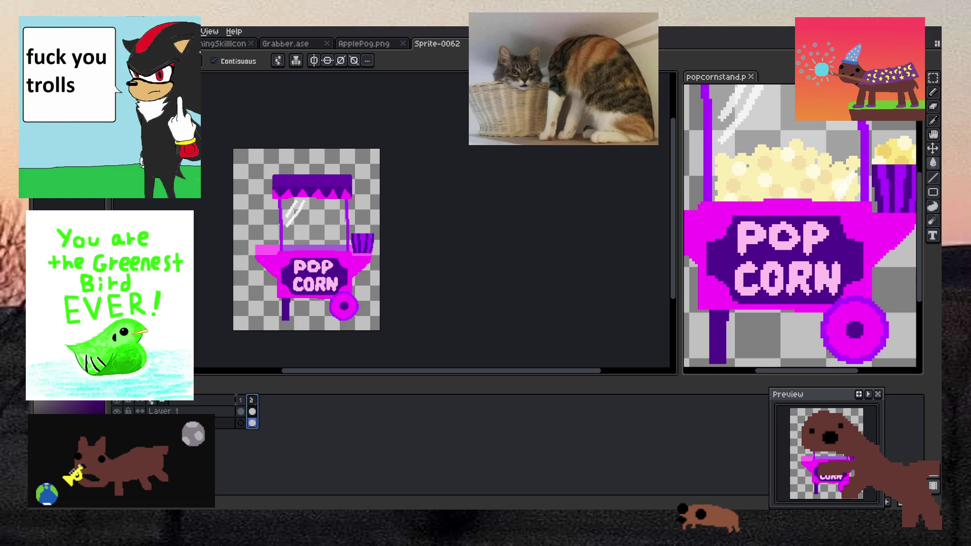
Switch from Aseprite over to the Godot script editor
{"action": "key", "text": "alt+Tab"}
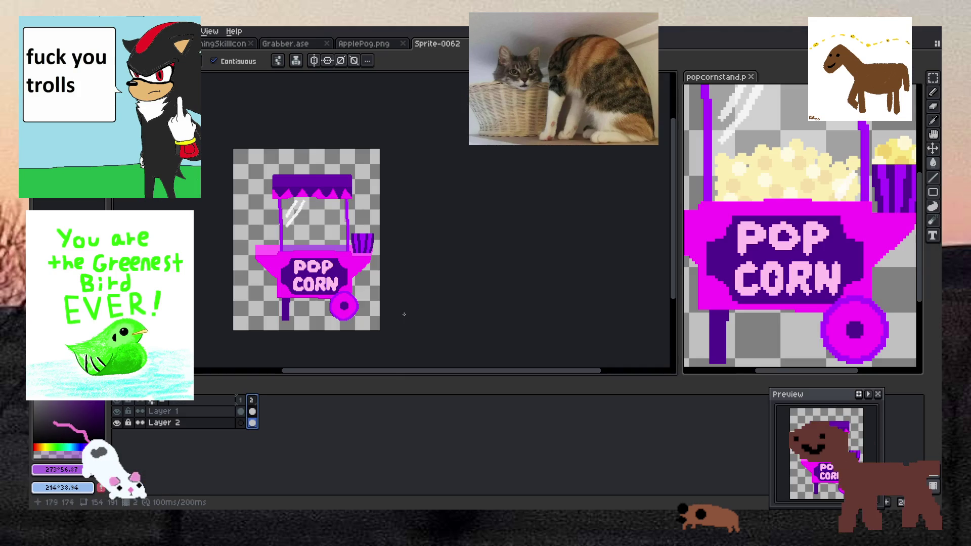
{"action": "scroll", "coordinate": [377, 207], "scroll_direction": "up", "scroll_amount": 2}
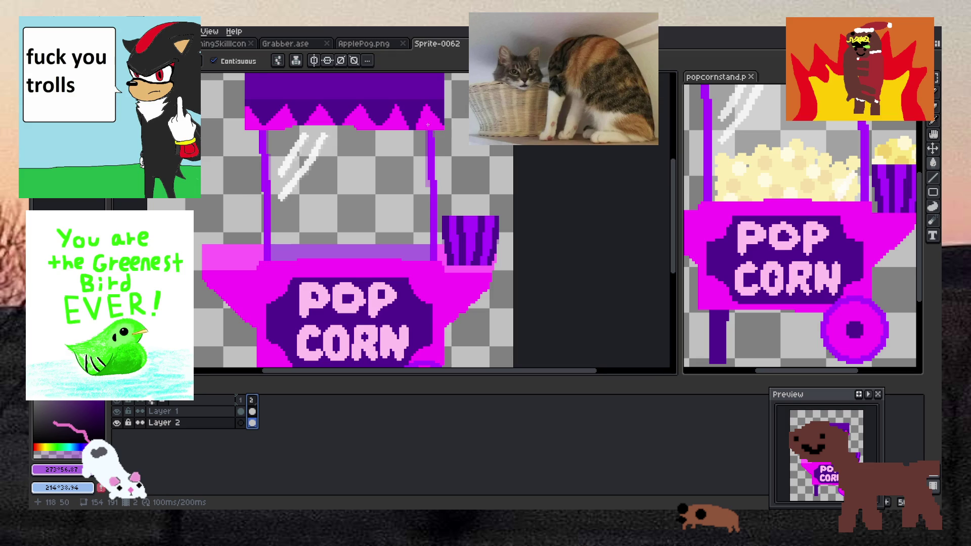
{"action": "scroll", "coordinate": [431, 124], "scroll_direction": "up", "scroll_amount": 3}
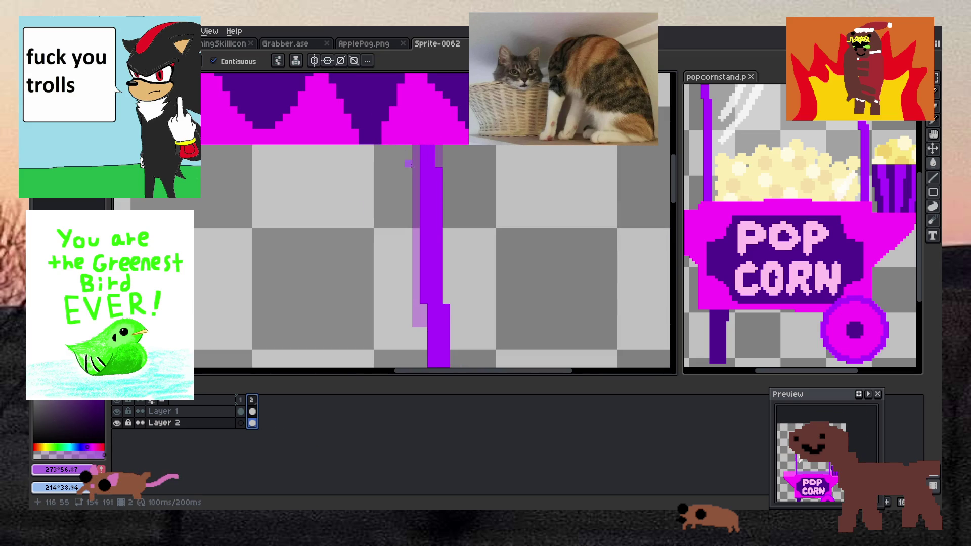
{"action": "left_click", "coordinate": [433, 171], "text": "alt"}
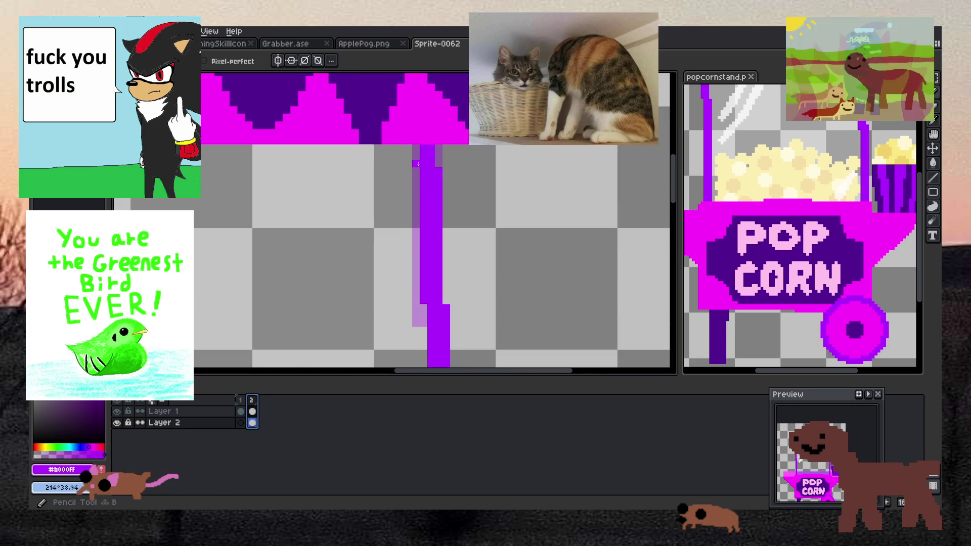
{"action": "left_click", "coordinate": [252, 411]}
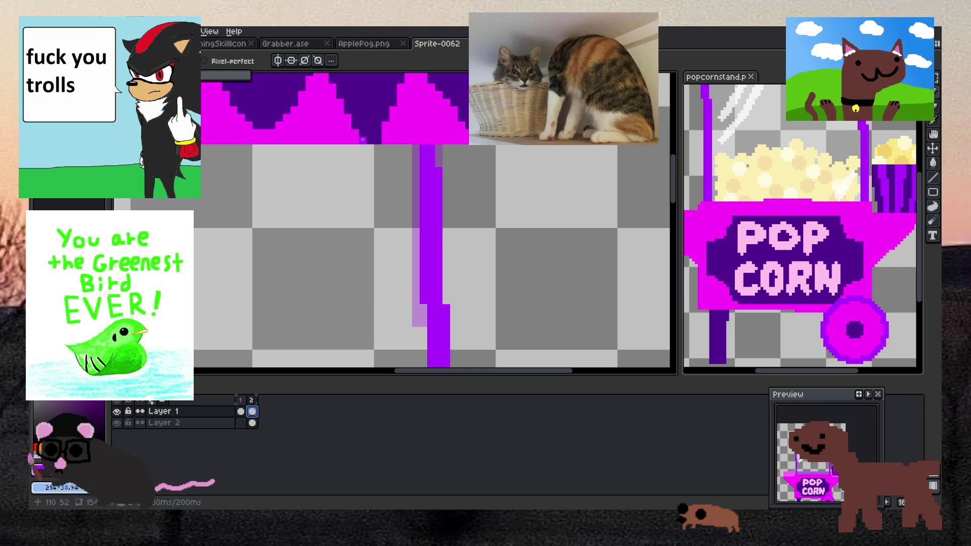
{"action": "left_click", "coordinate": [419, 165]}
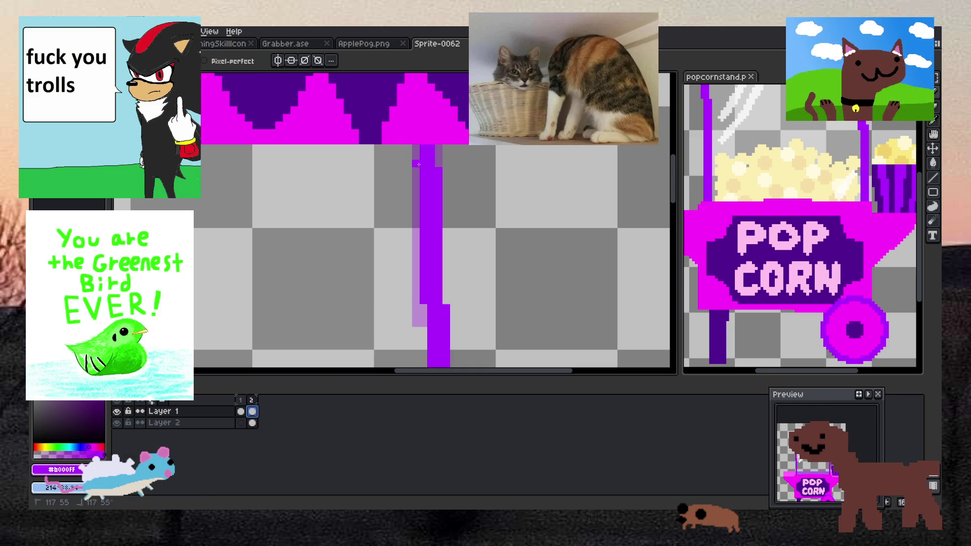
{"action": "scroll", "coordinate": [417, 150], "scroll_direction": "down", "scroll_amount": 4}
{"action": "scroll", "coordinate": [422, 168], "scroll_direction": "up", "scroll_amount": 2}
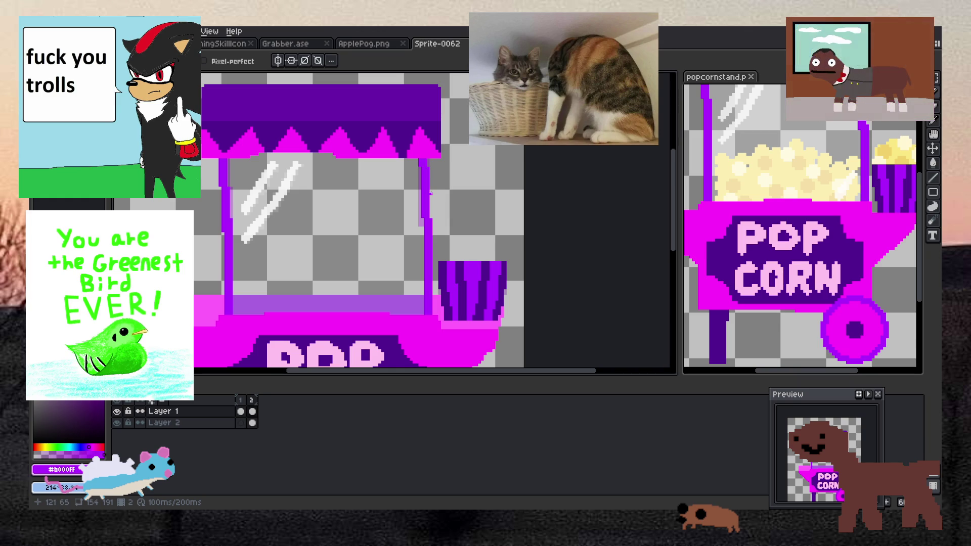
{"action": "scroll", "coordinate": [195, 217], "scroll_direction": "up", "scroll_amount": 3}
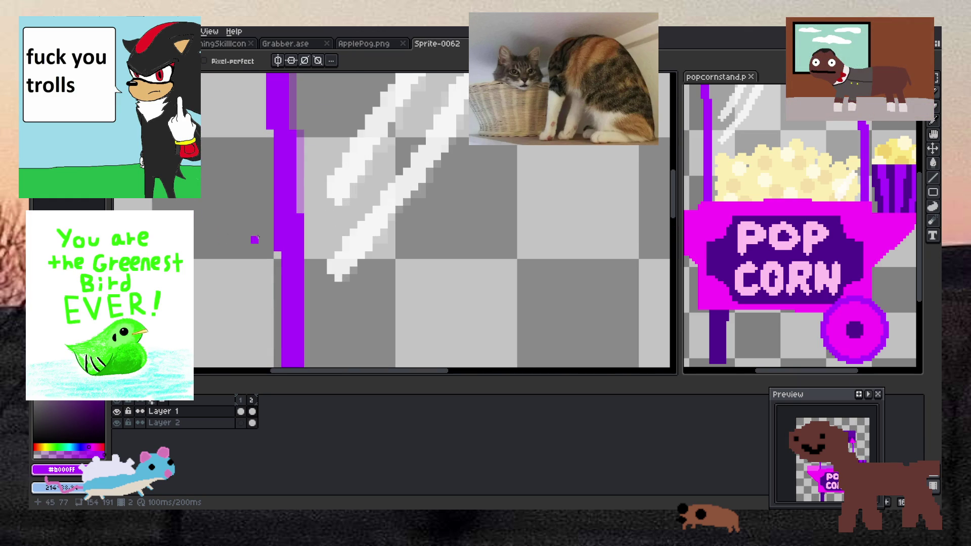
{"action": "key", "text": "w"}
{"action": "key", "text": "b"}
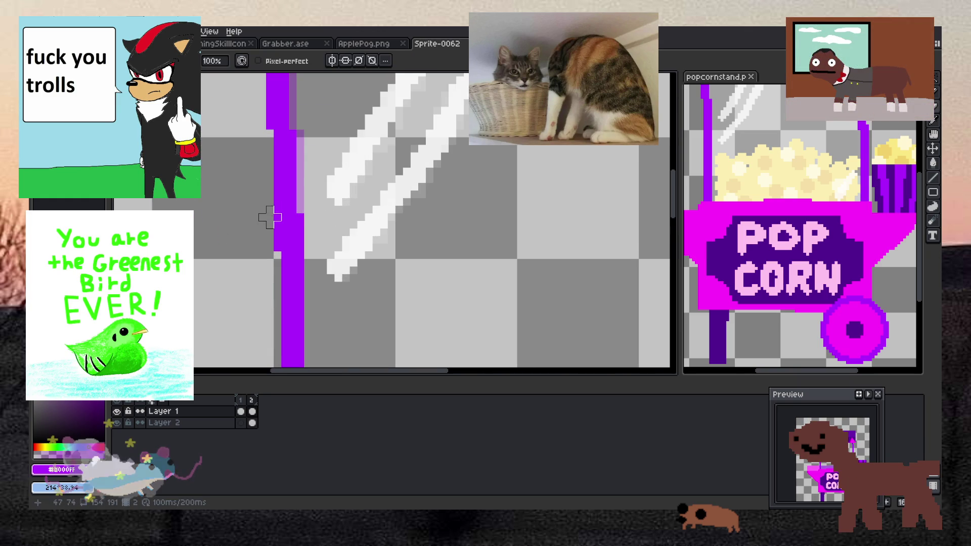
{"action": "scroll", "coordinate": [206, 243], "scroll_direction": "down", "scroll_amount": 3}
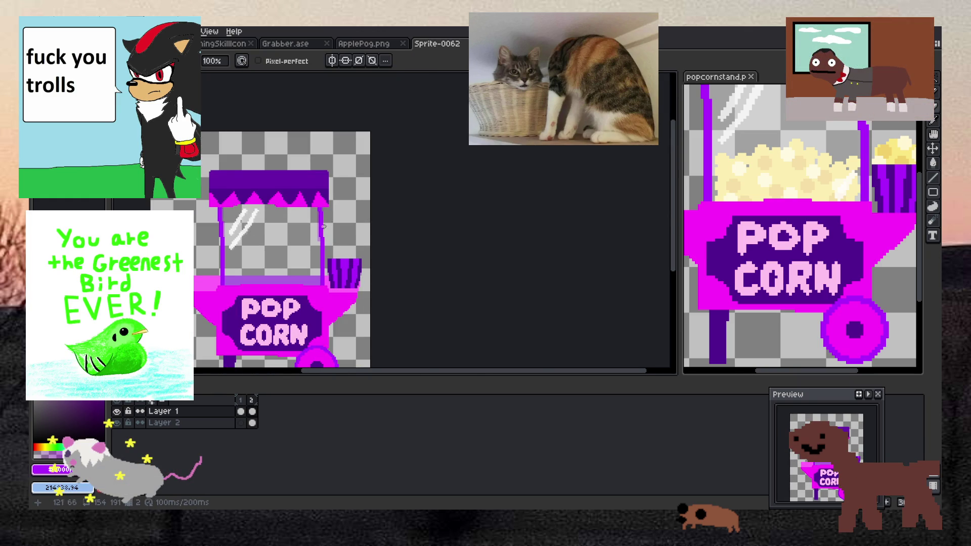
Zoom in on the cart's pole and paint its upper lavender strip purple
{"action": "scroll", "coordinate": [337, 213], "scroll_direction": "down", "scroll_amount": 1}
{"action": "scroll", "coordinate": [336, 212], "scroll_direction": "up", "scroll_amount": 1}
{"action": "scroll", "coordinate": [336, 212], "scroll_direction": "down", "scroll_amount": 1}
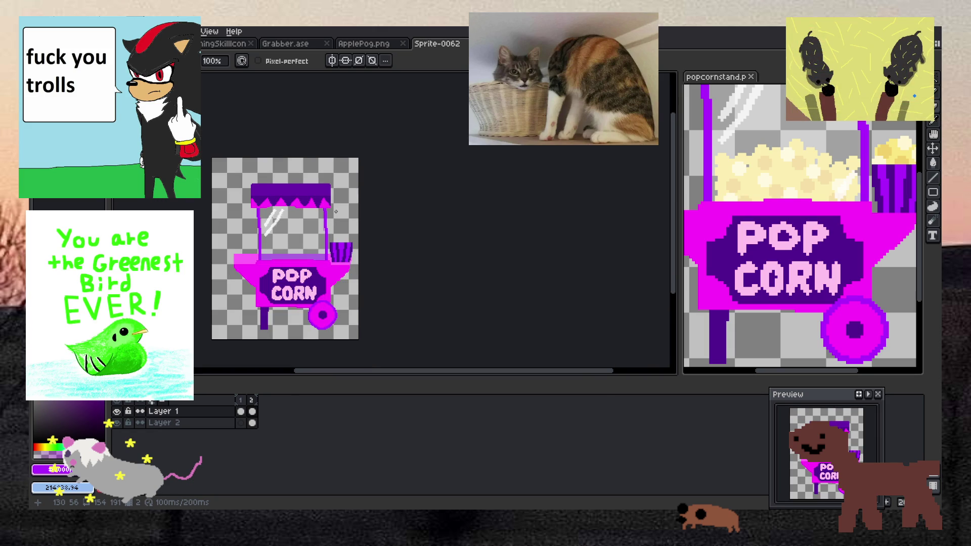
{"action": "scroll", "coordinate": [827, 166], "scroll_direction": "down", "scroll_amount": 2}
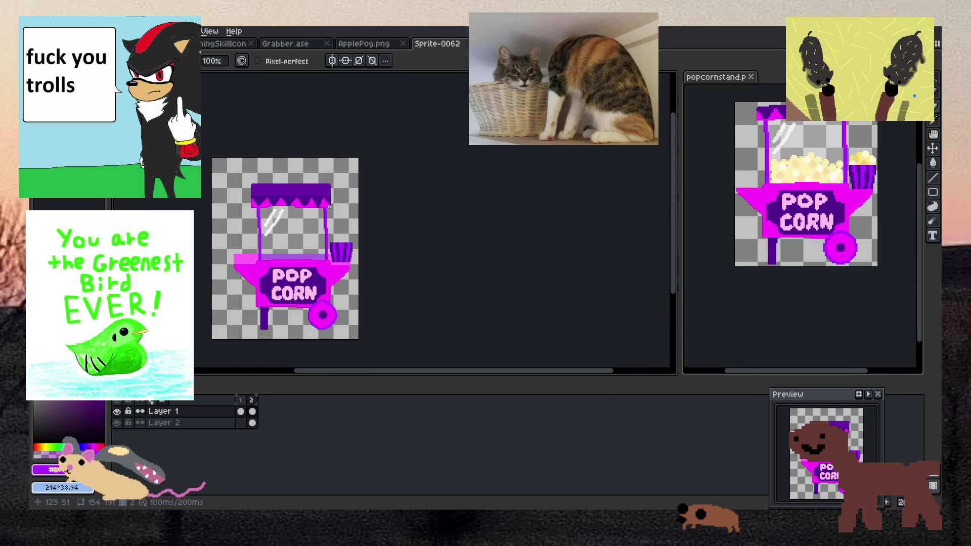
{"action": "scroll", "coordinate": [325, 206], "scroll_direction": "up", "scroll_amount": 6}
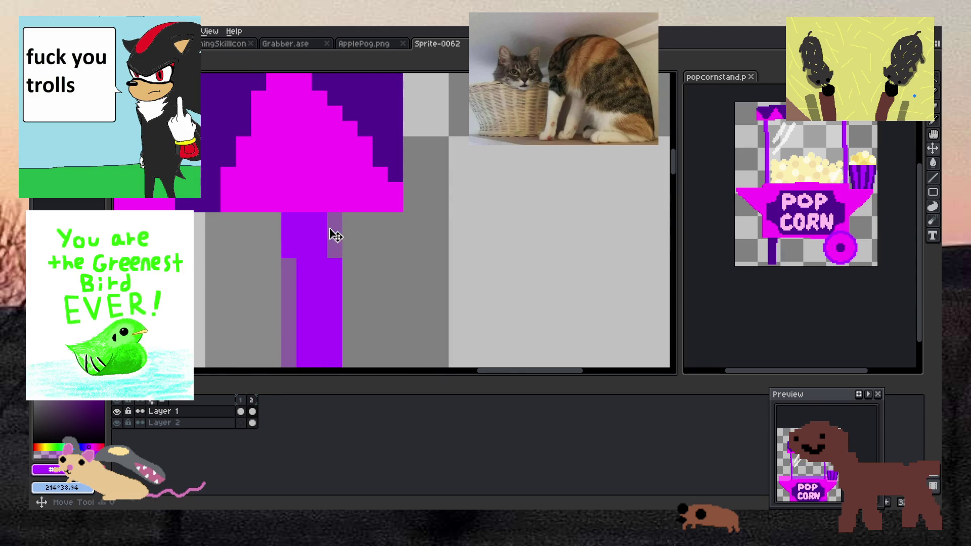
{"action": "left_click_drag", "start_coordinate": [329, 248], "coordinate": [334, 218]}
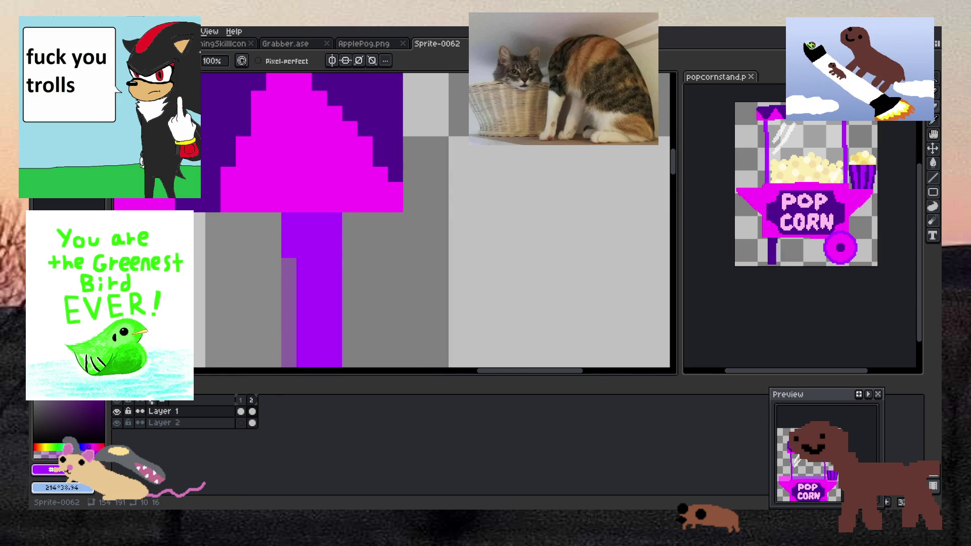
Sample the transparent colour and check the cart in frames 1 and 2
{"action": "key", "text": "i"}
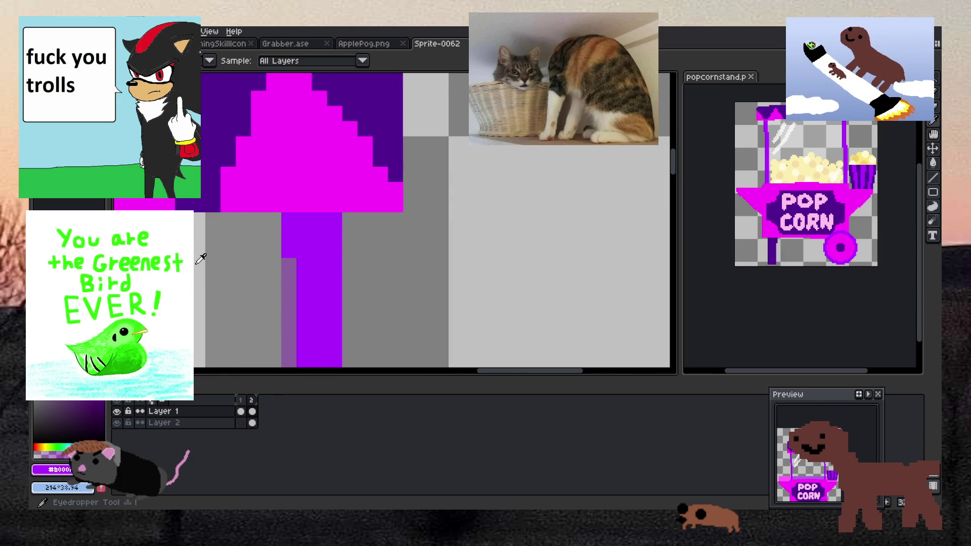
{"action": "left_click", "coordinate": [201, 258]}
{"action": "scroll", "coordinate": [213, 263], "scroll_direction": "down", "scroll_amount": 4}
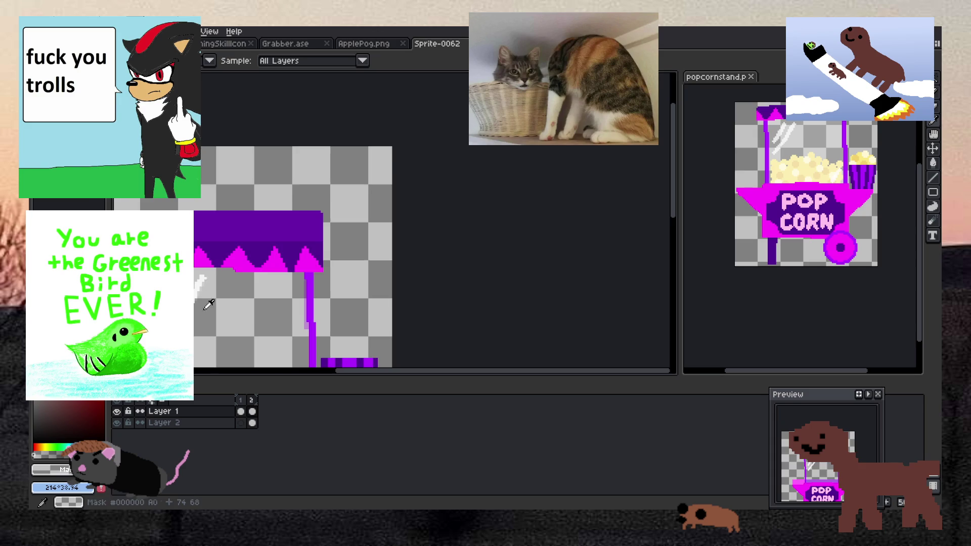
{"action": "left_click", "coordinate": [240, 411]}
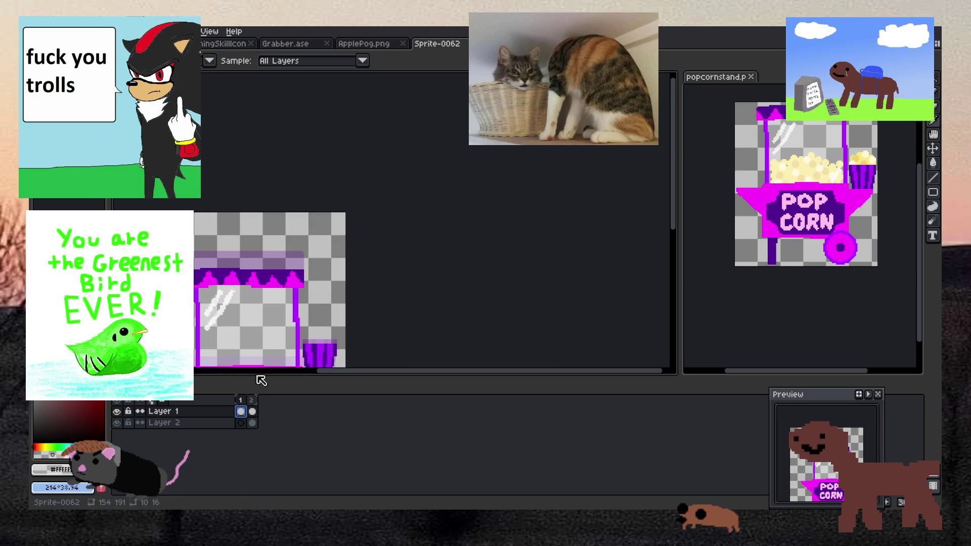
{"action": "left_click", "coordinate": [253, 411]}
{"action": "scroll", "coordinate": [258, 324], "scroll_direction": "up", "scroll_amount": 1}
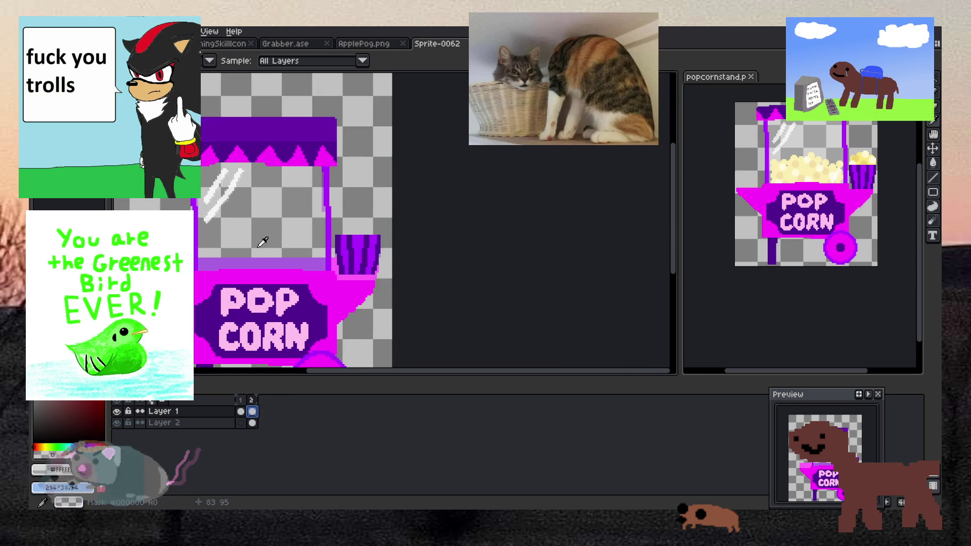
Return to the Pencil and show frame 2 of the cart, zooming toward the wheel
{"action": "key", "text": "g"}
{"action": "scroll", "coordinate": [323, 162], "scroll_direction": "up", "scroll_amount": 3}
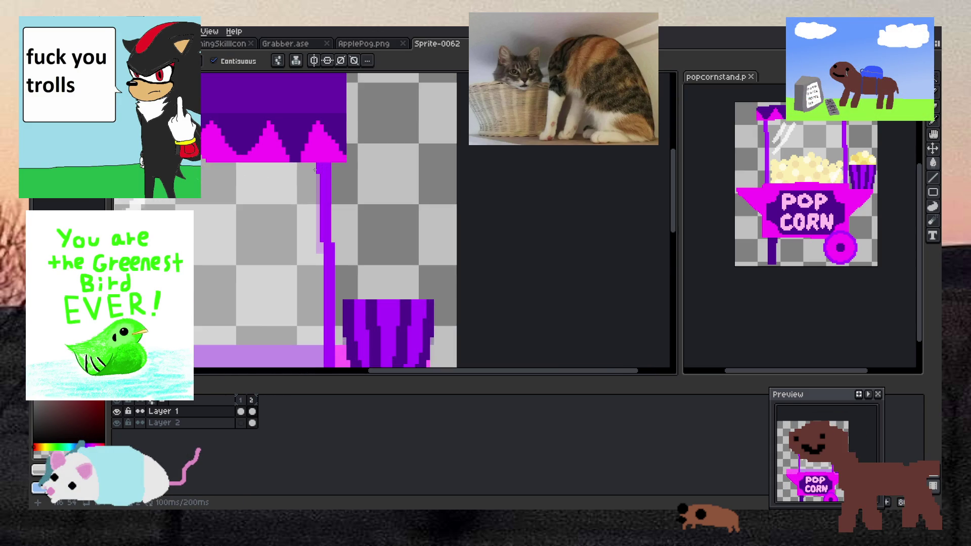
{"action": "key", "text": "b"}
{"action": "scroll", "coordinate": [258, 245], "scroll_direction": "down", "scroll_amount": 4}
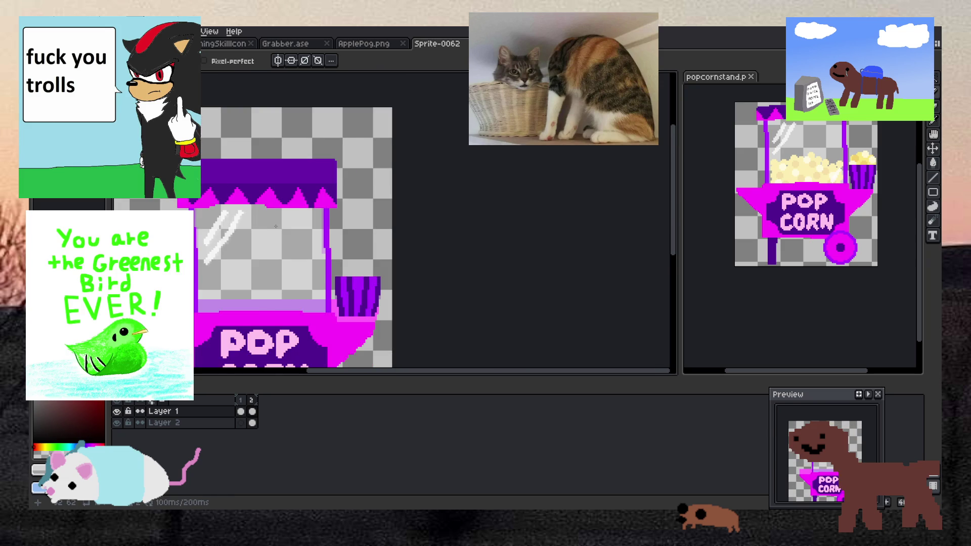
{"action": "scroll", "coordinate": [246, 255], "scroll_direction": "up", "scroll_amount": 2}
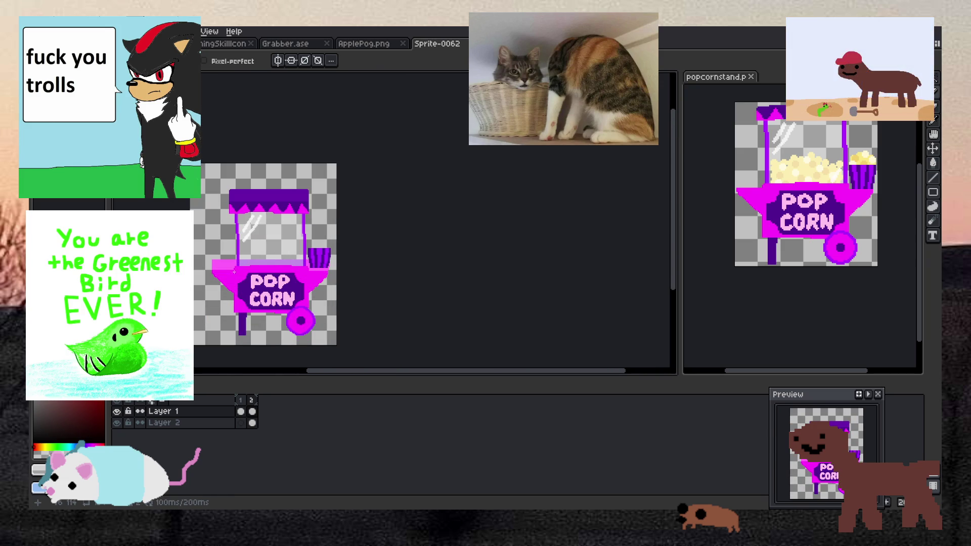
{"action": "scroll", "coordinate": [211, 281], "scroll_direction": "up", "scroll_amount": 1}
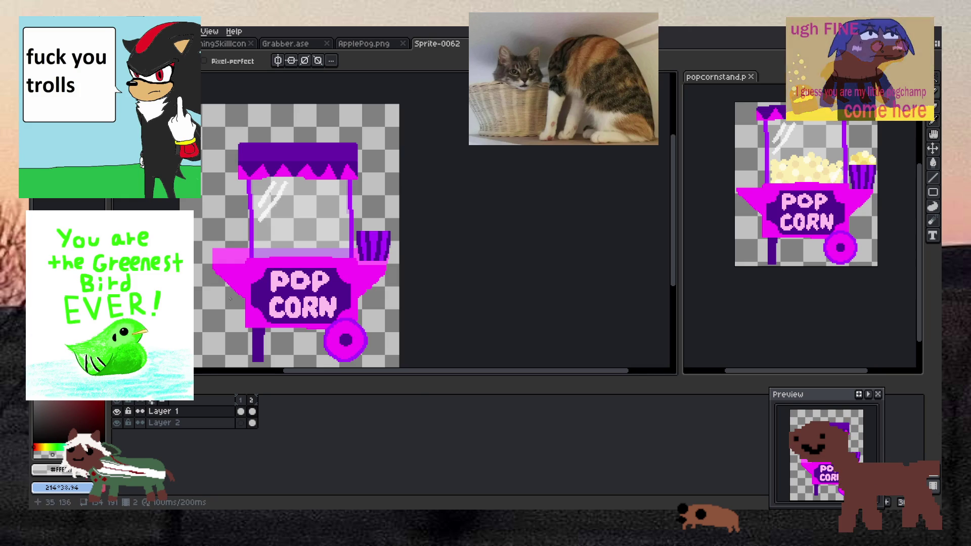
{"action": "scroll", "coordinate": [381, 321], "scroll_direction": "up", "scroll_amount": 2}
{"action": "left_click", "coordinate": [252, 411]}
{"action": "scroll", "coordinate": [304, 263], "scroll_direction": "down", "scroll_amount": 3}
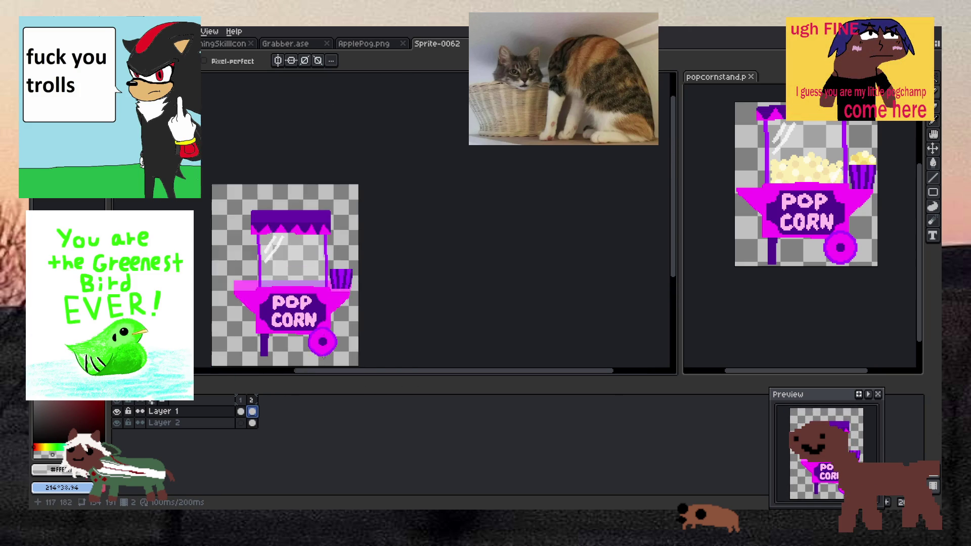
{"action": "scroll", "coordinate": [324, 362], "scroll_direction": "up", "scroll_amount": 3}
{"action": "scroll", "coordinate": [324, 362], "scroll_direction": "up", "scroll_amount": 2}
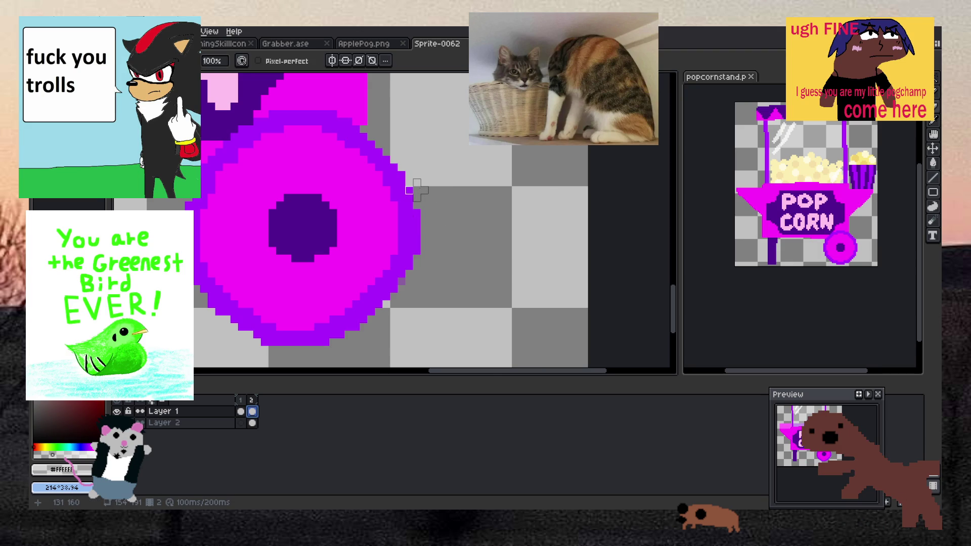
Sample the wheel's magenta and touch up the wheel's edge, undoing the last pixel change
{"action": "scroll", "coordinate": [417, 191], "scroll_direction": "up", "scroll_amount": 1}
{"action": "key", "text": "i"}
{"action": "left_click", "coordinate": [352, 255]}
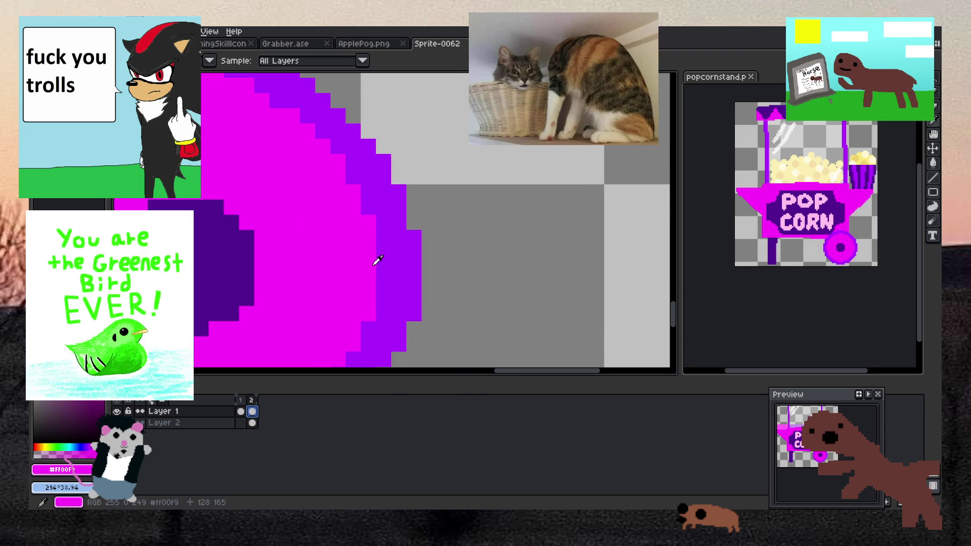
{"action": "key", "text": "b"}
{"action": "scroll", "coordinate": [361, 308], "scroll_direction": "down", "scroll_amount": 3}
{"action": "scroll", "coordinate": [347, 310], "scroll_direction": "up", "scroll_amount": 3}
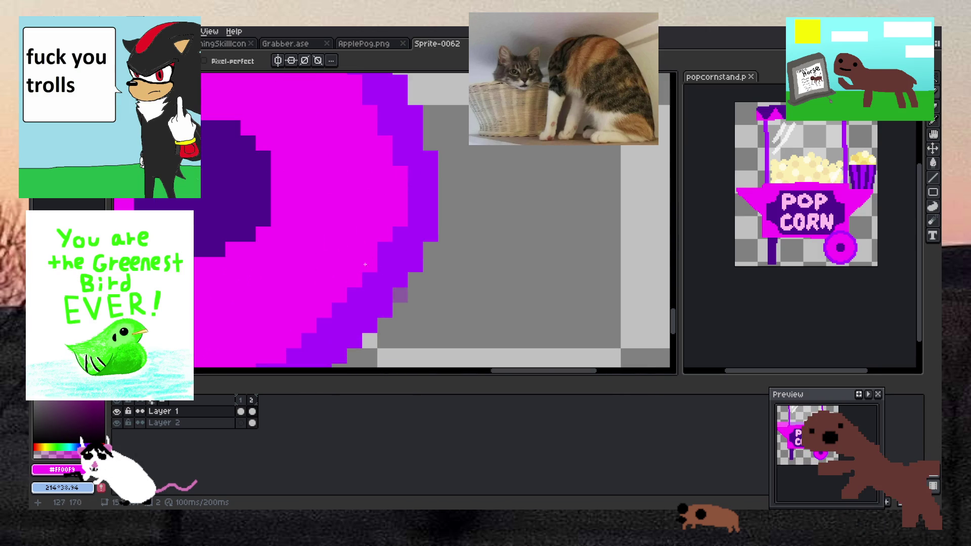
{"action": "scroll", "coordinate": [345, 264], "scroll_direction": "down", "scroll_amount": 2}
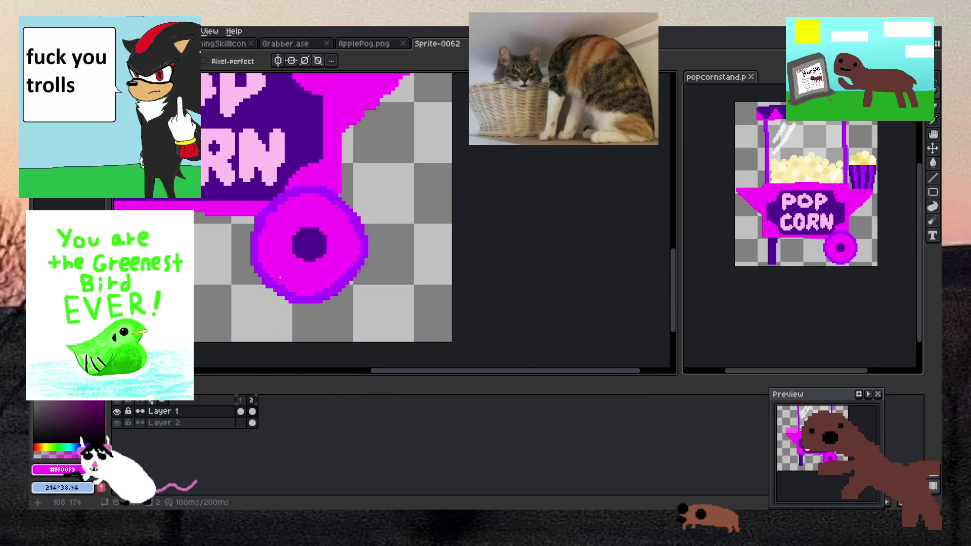
{"action": "scroll", "coordinate": [311, 292], "scroll_direction": "up", "scroll_amount": 2}
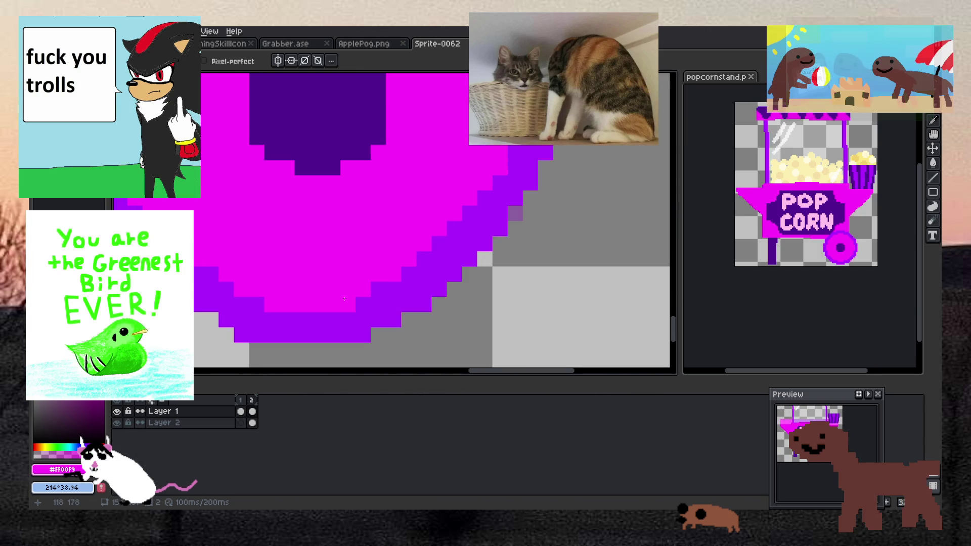
{"action": "key", "text": "ctrl+z"}
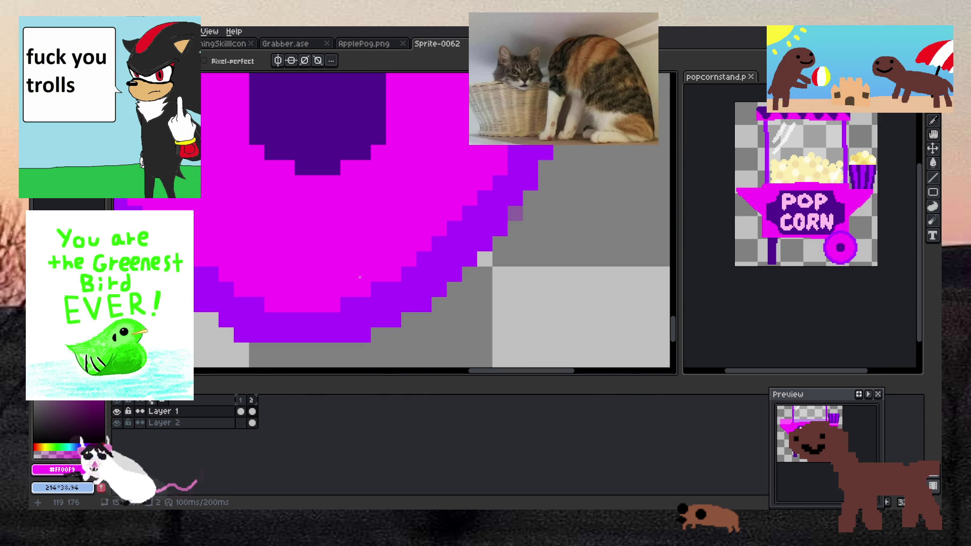
{"action": "scroll", "coordinate": [355, 275], "scroll_direction": "down", "scroll_amount": 2}
{"action": "scroll", "coordinate": [335, 229], "scroll_direction": "up", "scroll_amount": 2}
{"action": "scroll", "coordinate": [313, 255], "scroll_direction": "up", "scroll_amount": 1}
Sample the hub's dark purple, then add and undo a stray pixel beside the wheel outline
{"action": "left_click", "coordinate": [311, 196], "text": "alt"}
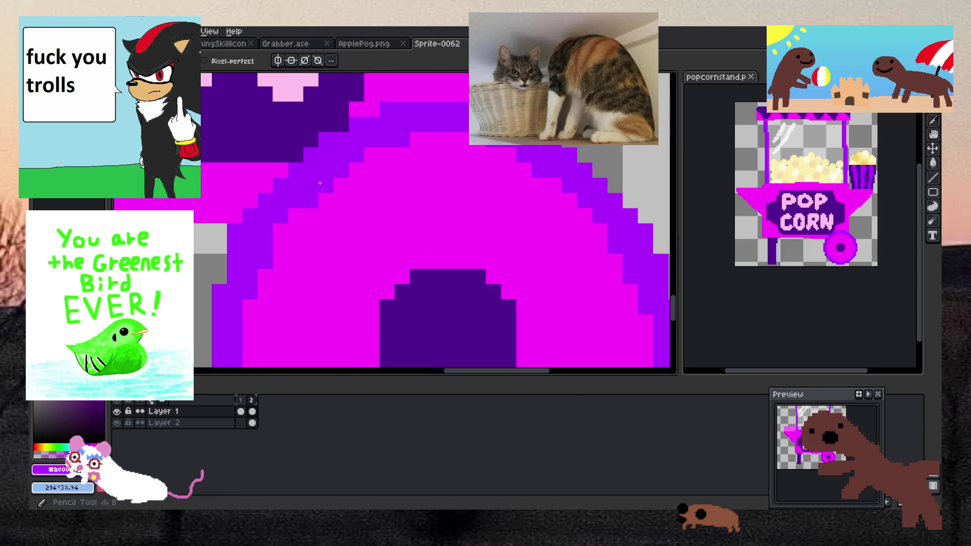
{"action": "scroll", "coordinate": [332, 228], "scroll_direction": "down", "scroll_amount": 3}
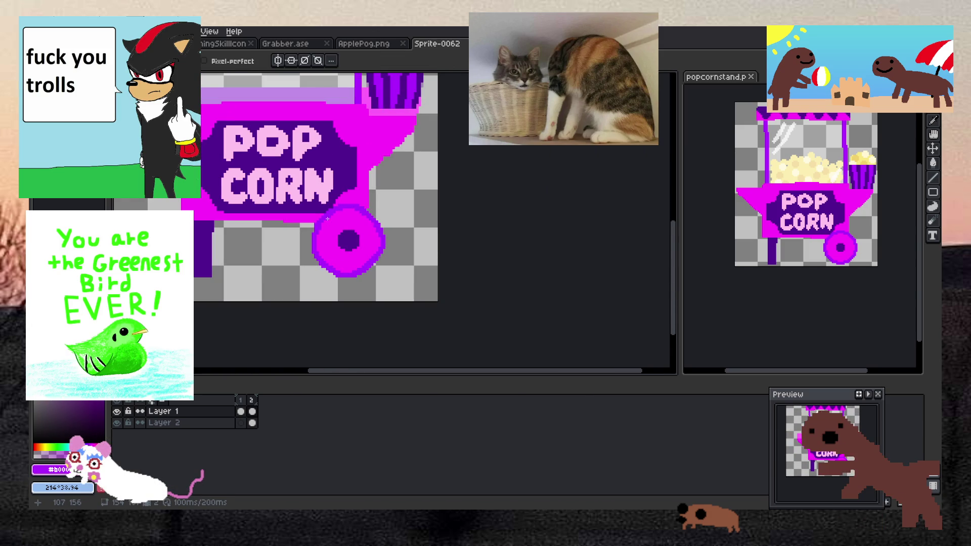
{"action": "scroll", "coordinate": [326, 225], "scroll_direction": "up", "scroll_amount": 4}
{"action": "left_click", "coordinate": [279, 239]}
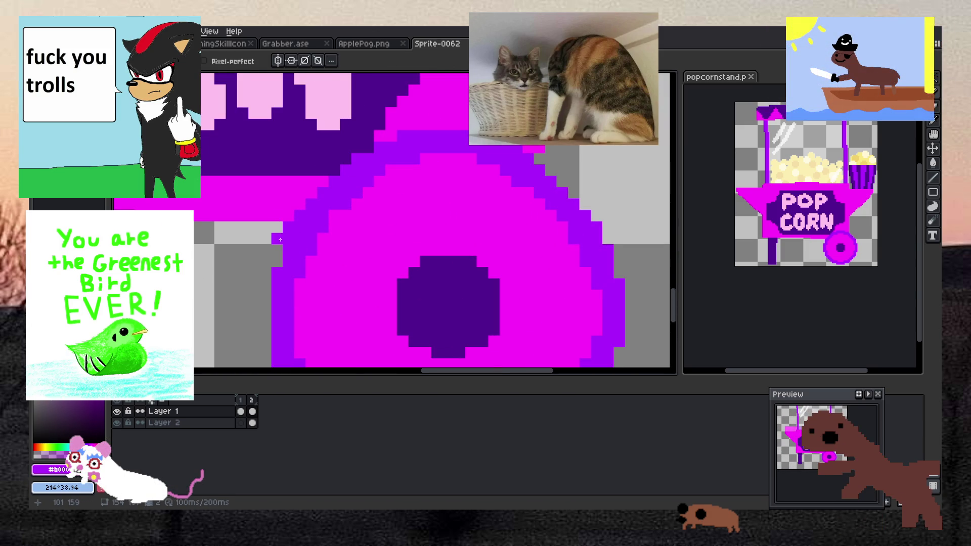
{"action": "key", "text": "ctrl+z"}
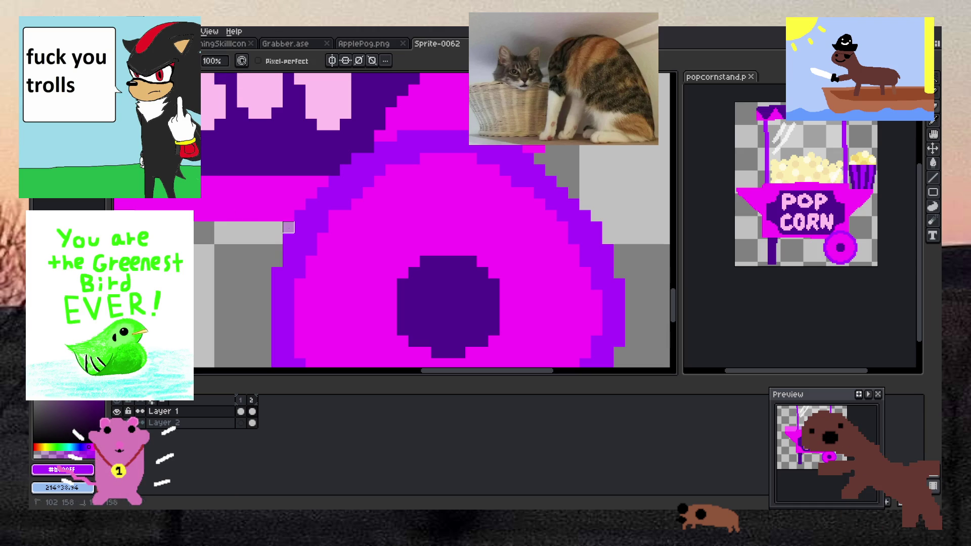
{"action": "scroll", "coordinate": [229, 318], "scroll_direction": "down", "scroll_amount": 4}
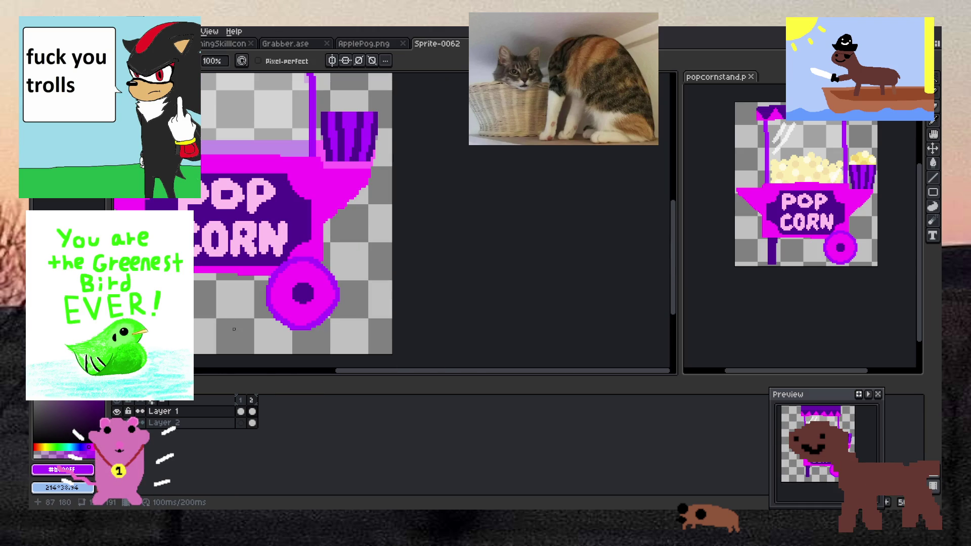
{"action": "scroll", "coordinate": [234, 329], "scroll_direction": "up", "scroll_amount": 5}
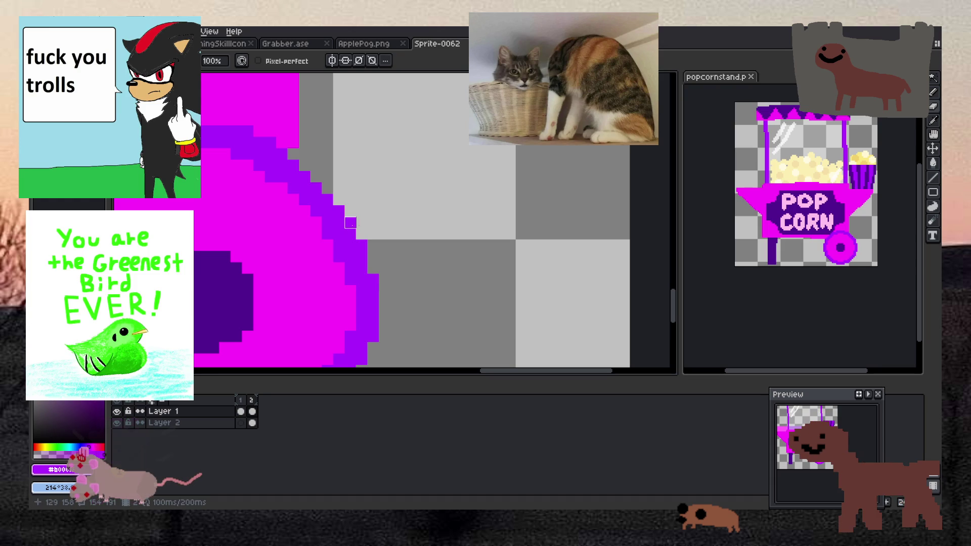
{"action": "scroll", "coordinate": [350, 222], "scroll_direction": "down", "scroll_amount": 3}
{"action": "scroll", "coordinate": [299, 253], "scroll_direction": "up", "scroll_amount": 4}
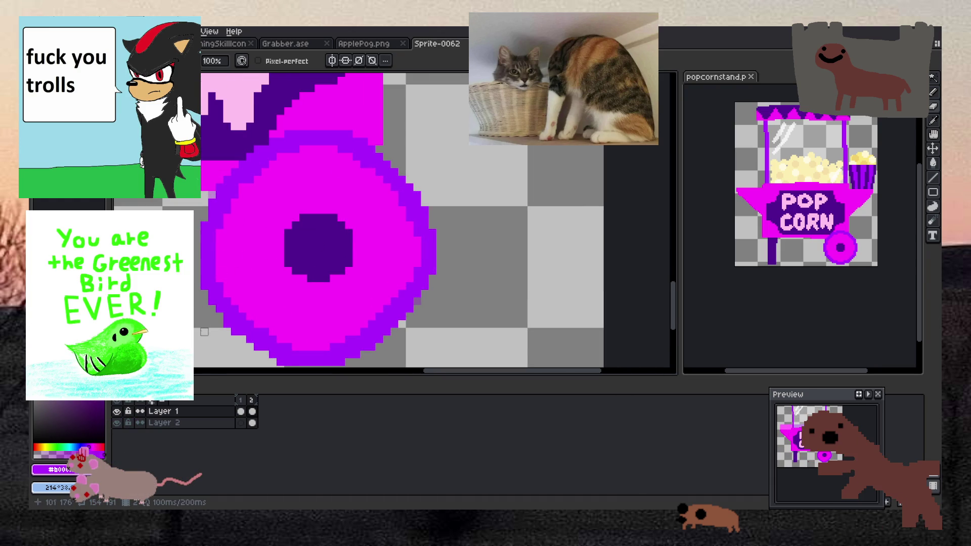
{"action": "scroll", "coordinate": [202, 272], "scroll_direction": "up", "scroll_amount": 1}
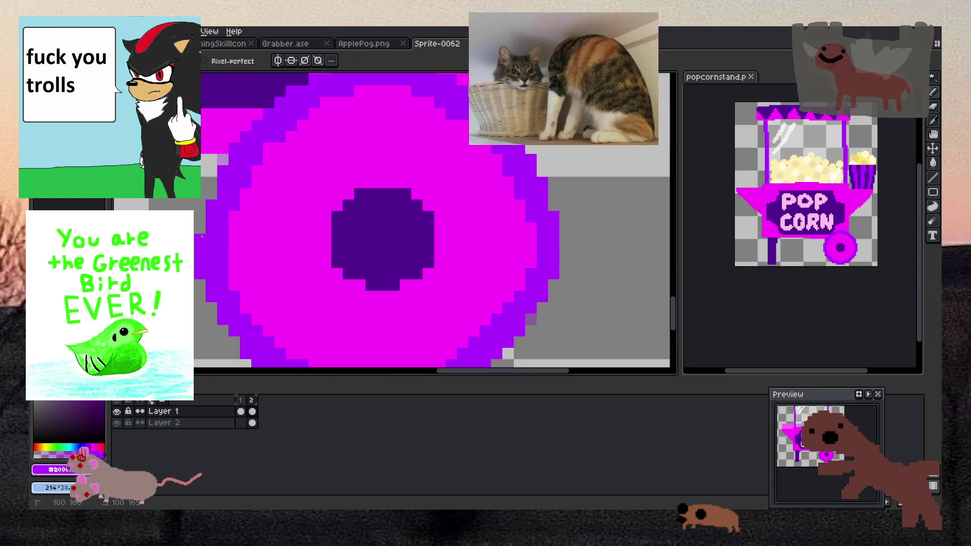
Re-sample the wheel's magenta as the Pencil colour
{"action": "key", "text": "i"}
{"action": "left_click", "coordinate": [246, 246]}
{"action": "key", "text": "b"}
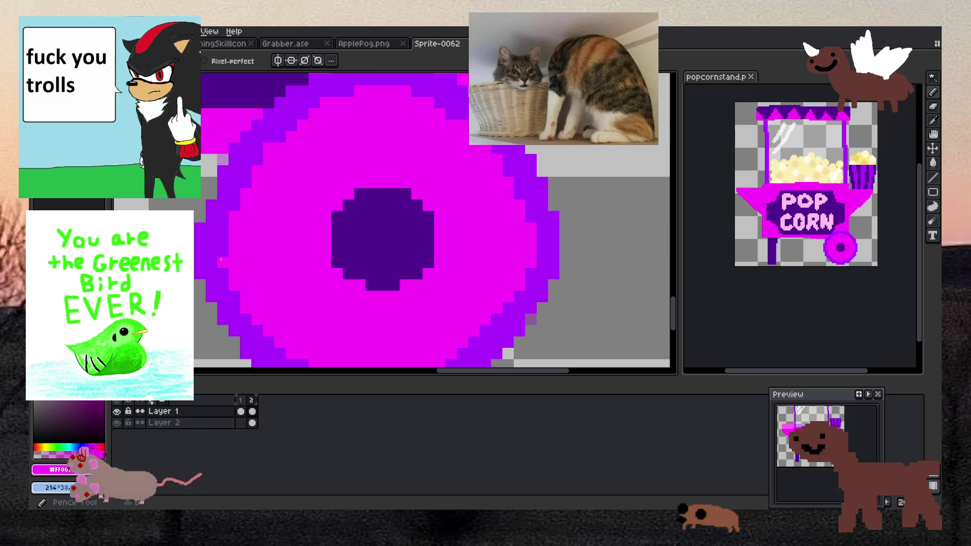
{"action": "scroll", "coordinate": [250, 229], "scroll_direction": "down", "scroll_amount": 4}
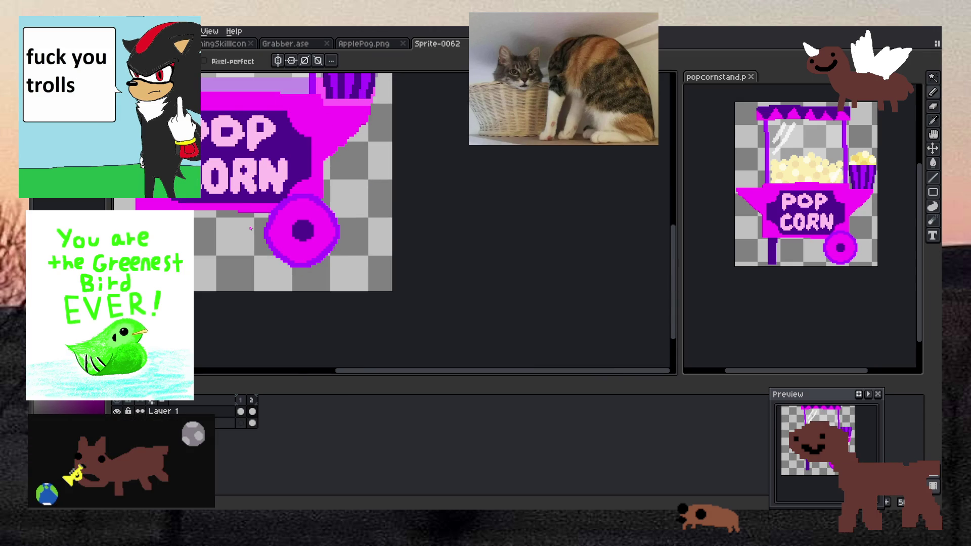
{"action": "key", "text": "v"}
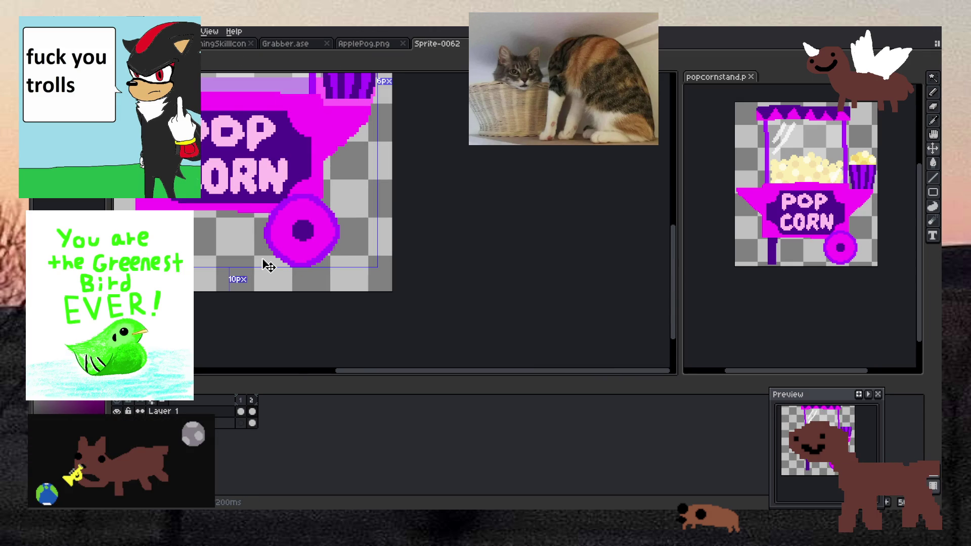
Check spacing with the Move tool, then sample the wheel's violet outline (#b000ff) as drawing colour
{"action": "key", "text": "b"}
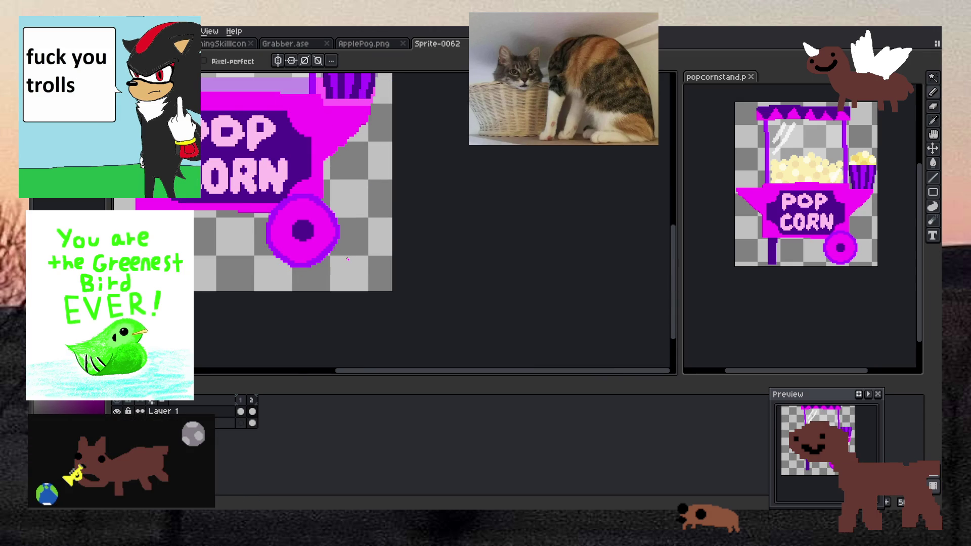
{"action": "key", "text": "v"}
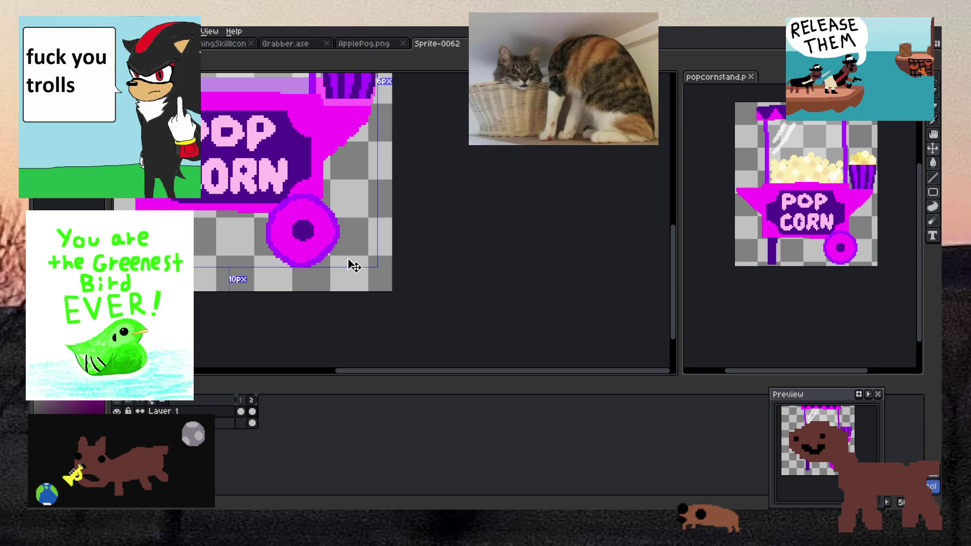
{"action": "key", "text": "b"}
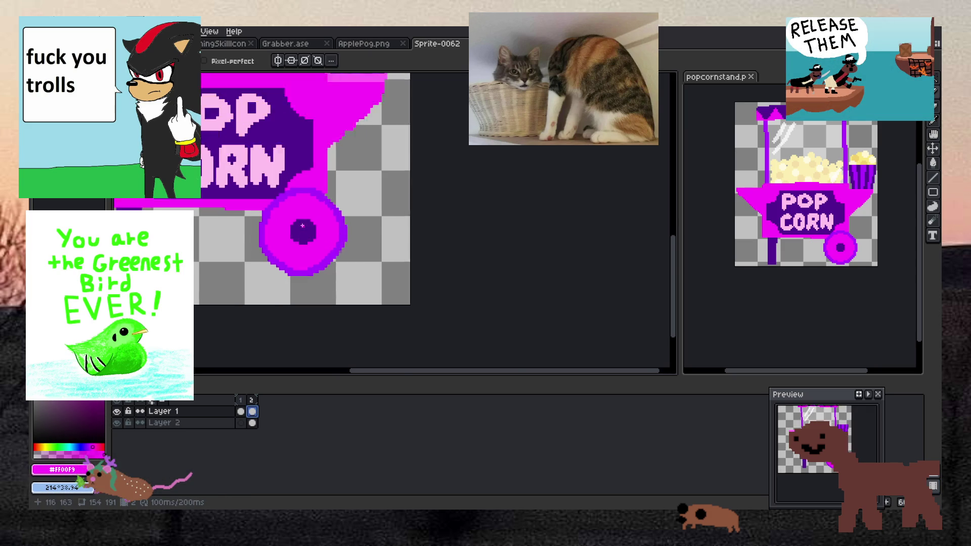
{"action": "scroll", "coordinate": [277, 192], "scroll_direction": "up", "scroll_amount": 2}
{"action": "scroll", "coordinate": [277, 192], "scroll_direction": "up", "scroll_amount": 1}
{"action": "left_click", "coordinate": [255, 186], "text": "alt"}
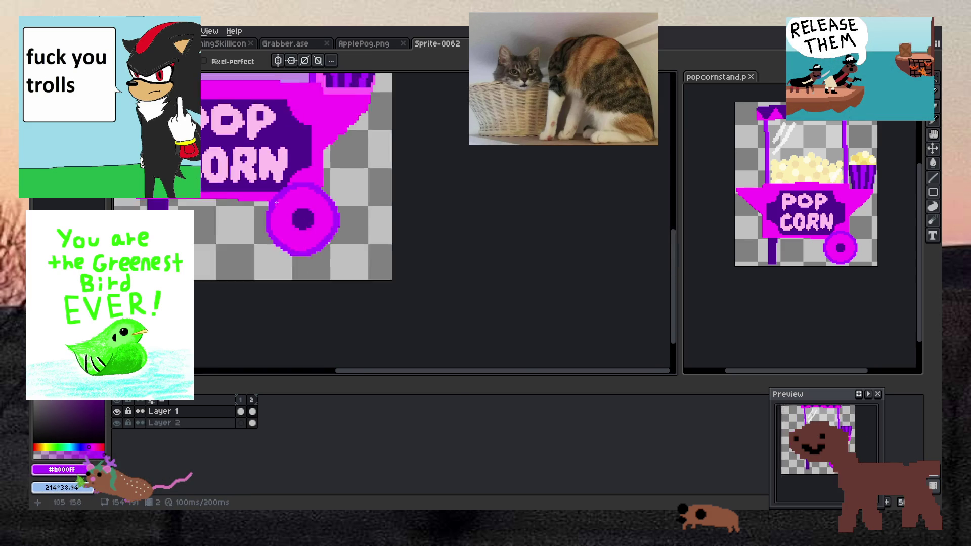
{"action": "scroll", "coordinate": [276, 188], "scroll_direction": "down", "scroll_amount": 3}
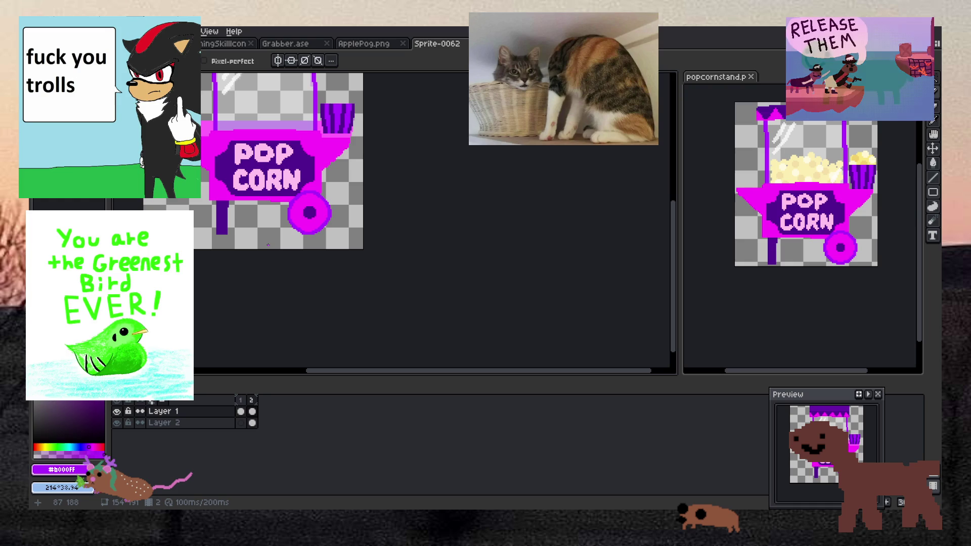
{"action": "scroll", "coordinate": [352, 202], "scroll_direction": "up", "scroll_amount": 2}
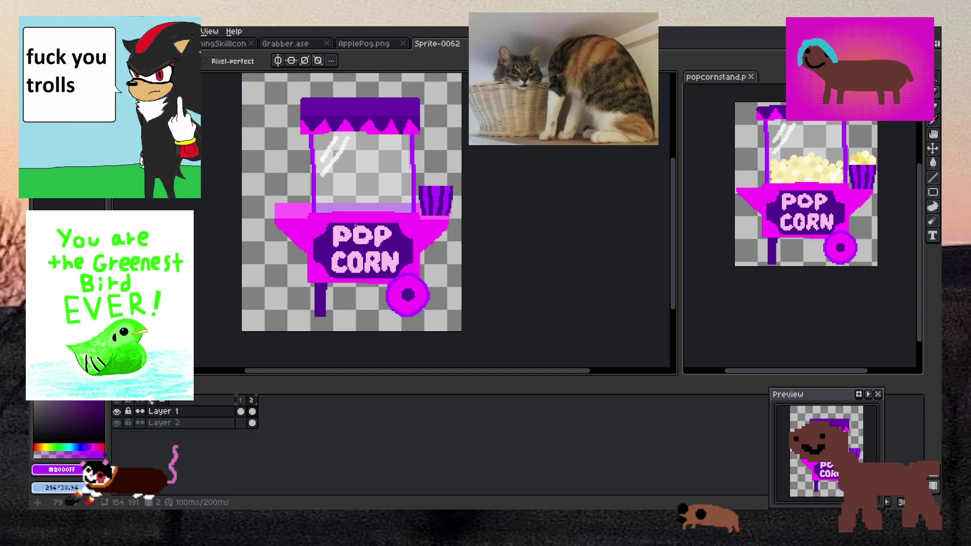
Sample the sign's dark purple and reshape the O's hole, undoing a stray pixel left of it
{"action": "scroll", "coordinate": [356, 226], "scroll_direction": "up", "scroll_amount": 3}
{"action": "key", "text": "i"}
{"action": "left_click", "coordinate": [374, 232]}
{"action": "scroll", "coordinate": [375, 231], "scroll_direction": "up", "scroll_amount": 1}
{"action": "key", "text": "b"}
{"action": "left_click", "coordinate": [378, 219]}
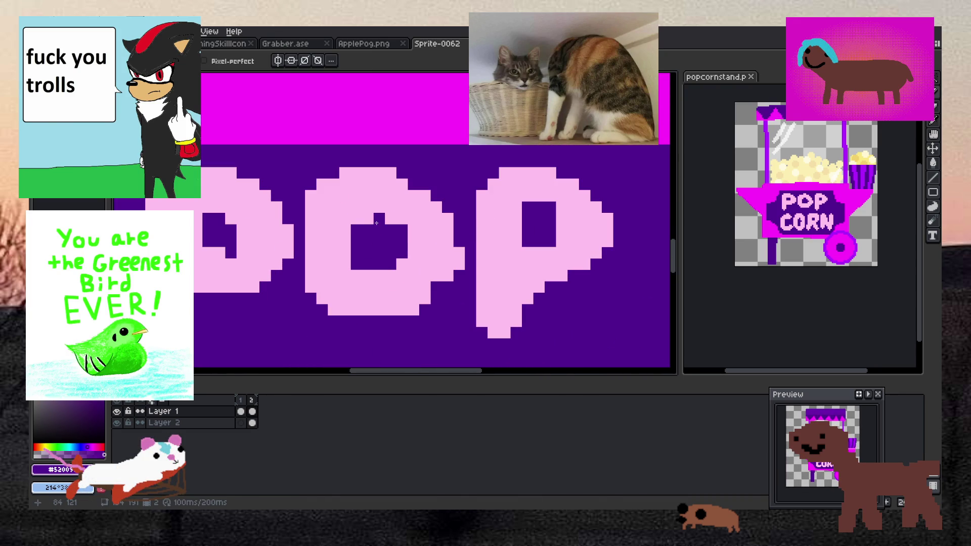
{"action": "left_click", "coordinate": [369, 218]}
{"action": "left_click", "coordinate": [345, 242]}
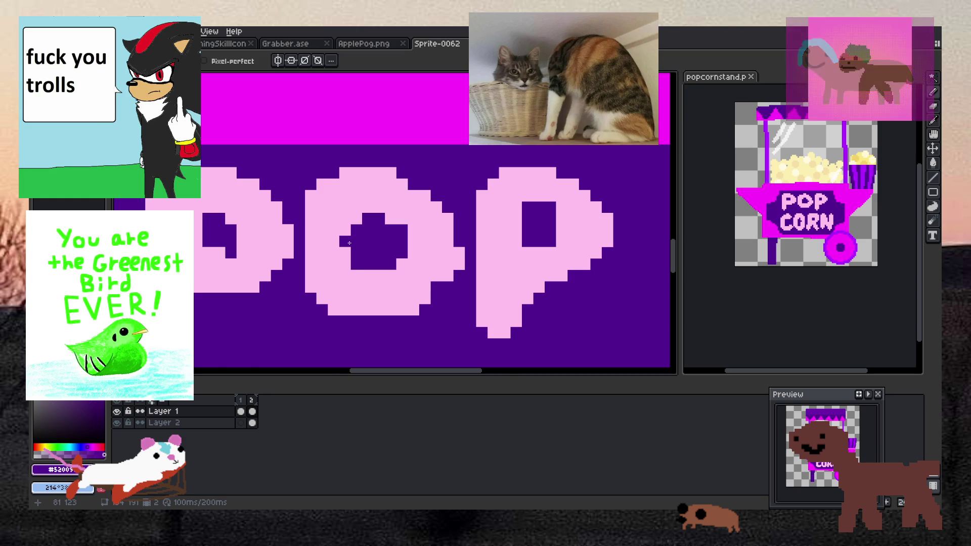
{"action": "key", "text": "ctrl+z"}
{"action": "scroll", "coordinate": [299, 246], "scroll_direction": "down", "scroll_amount": 1}
{"action": "scroll", "coordinate": [261, 241], "scroll_direction": "up", "scroll_amount": 1}
Widen the P's hole with dark purple pixels at its top-right and right side, extending it downward
{"action": "left_click", "coordinate": [249, 225]}
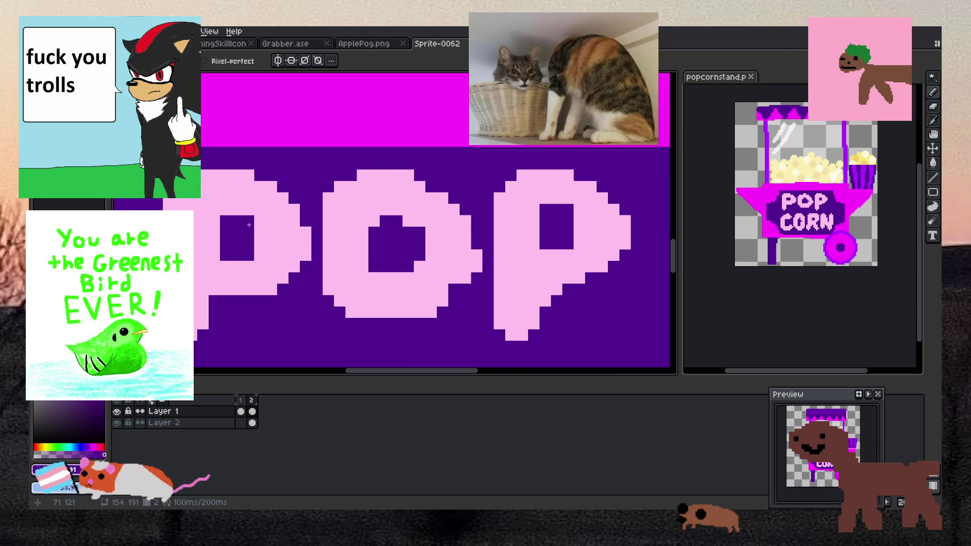
{"action": "left_click", "coordinate": [260, 243]}
{"action": "left_click", "coordinate": [259, 227]}
{"action": "left_click", "coordinate": [258, 221]}
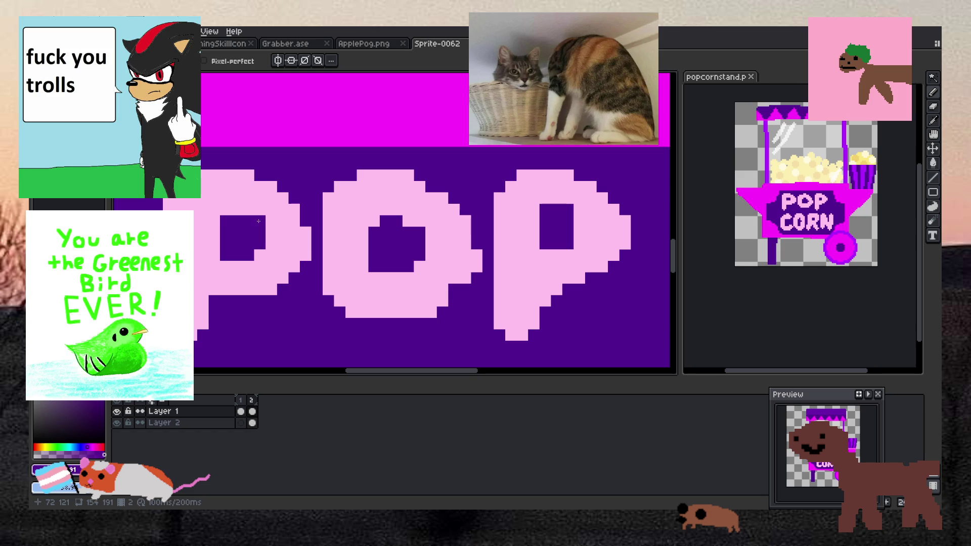
{"action": "left_click_drag", "start_coordinate": [259, 233], "coordinate": [260, 242]}
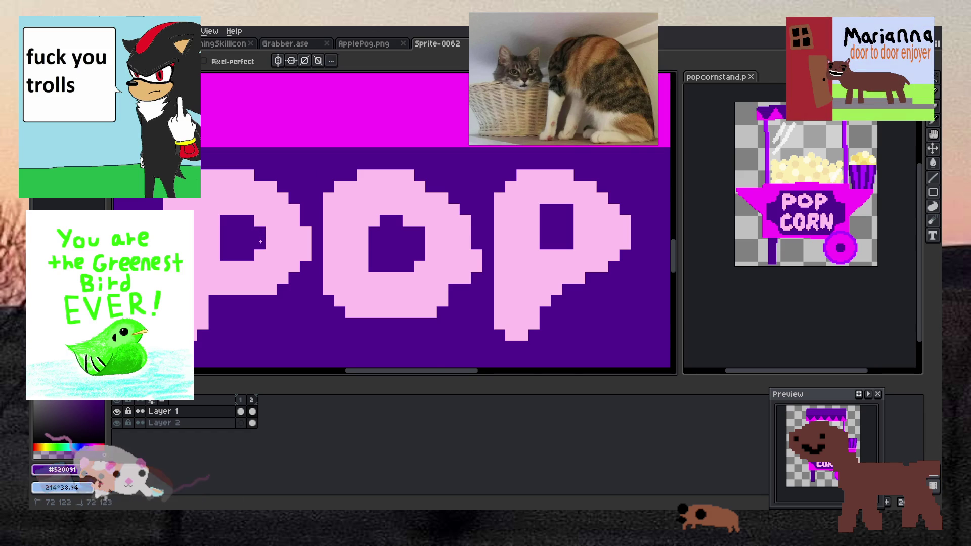
{"action": "scroll", "coordinate": [261, 242], "scroll_direction": "down", "scroll_amount": 3}
{"action": "scroll", "coordinate": [283, 215], "scroll_direction": "up", "scroll_amount": 3}
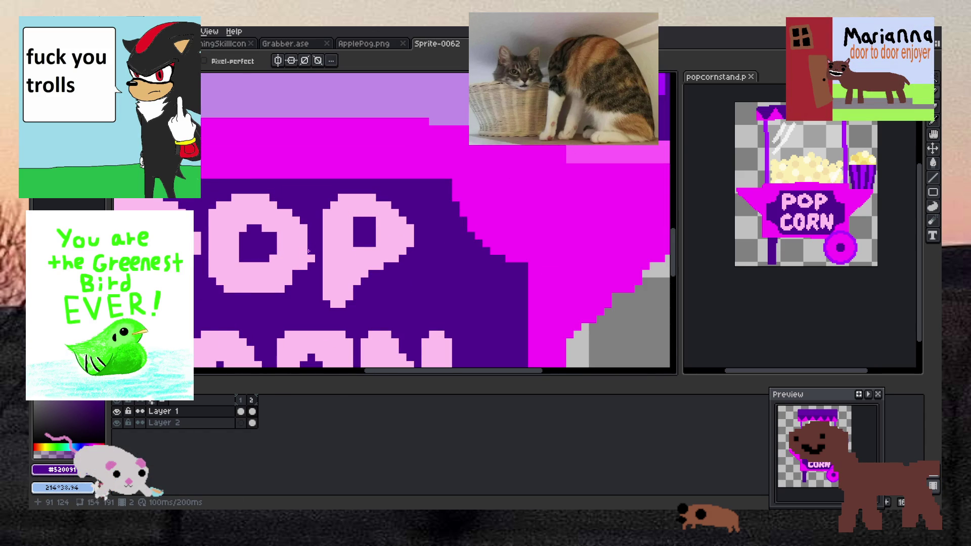
{"action": "scroll", "coordinate": [301, 252], "scroll_direction": "down", "scroll_amount": 3}
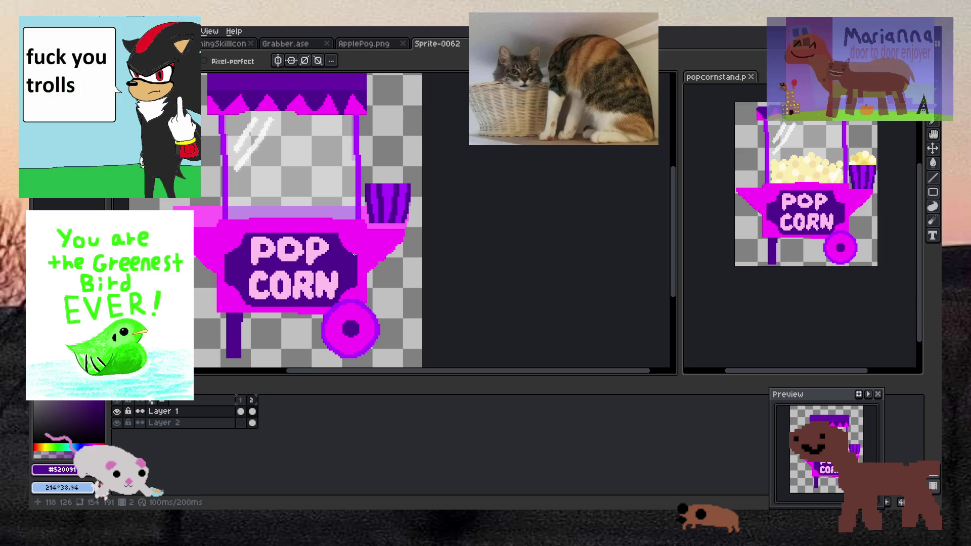
{"action": "scroll", "coordinate": [354, 255], "scroll_direction": "down", "scroll_amount": 2}
{"action": "scroll", "coordinate": [260, 242], "scroll_direction": "up", "scroll_amount": 1}
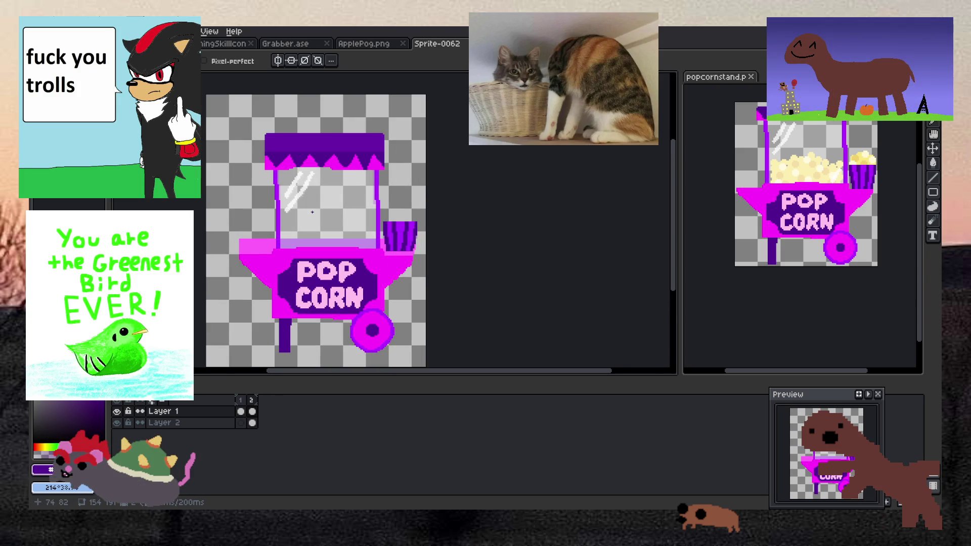
{"action": "scroll", "coordinate": [261, 242], "scroll_direction": "down", "scroll_amount": 1}
{"action": "scroll", "coordinate": [261, 242], "scroll_direction": "up", "scroll_amount": 1}
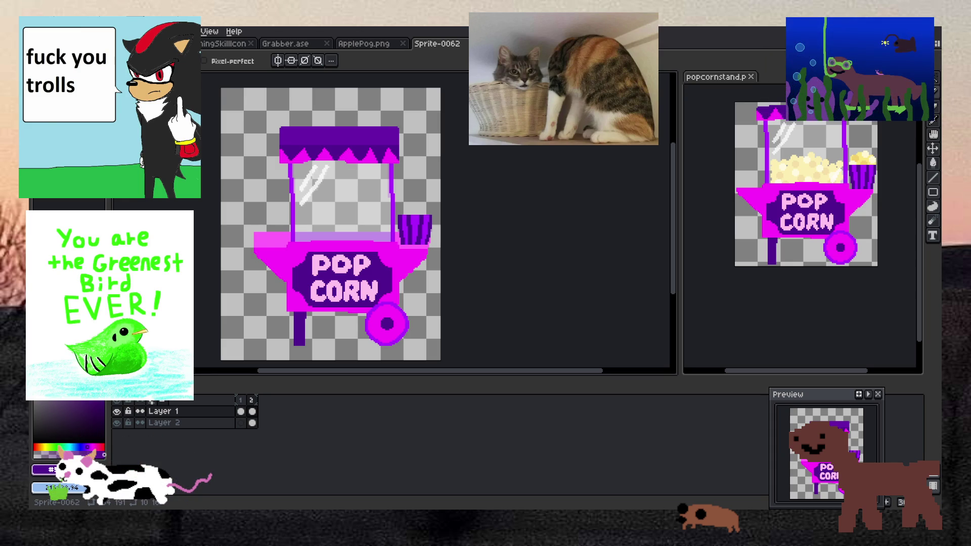
{"action": "key", "text": "alt+Tab"}
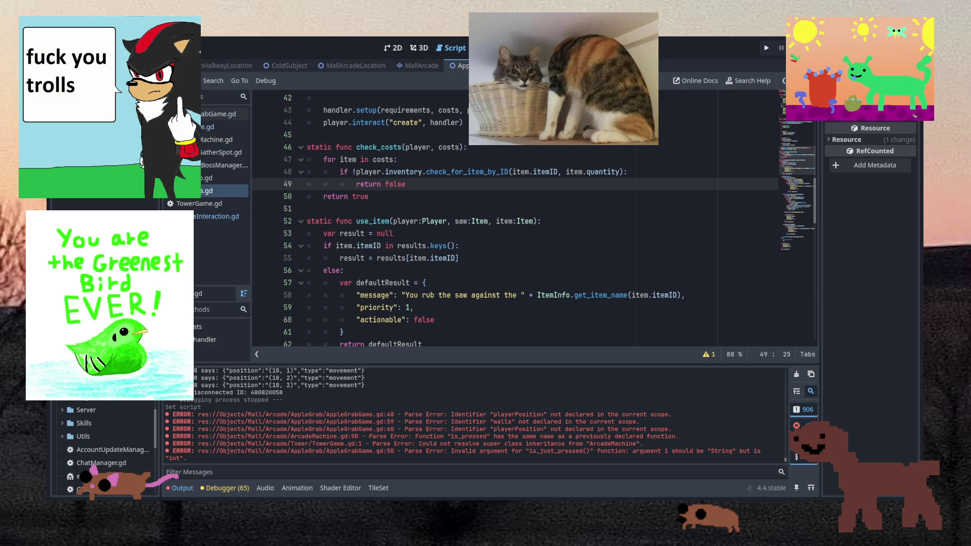
Back in Aseprite, nudge plane.png and zoom in on the meme's panels
{"action": "key", "text": "alt+Tab"}
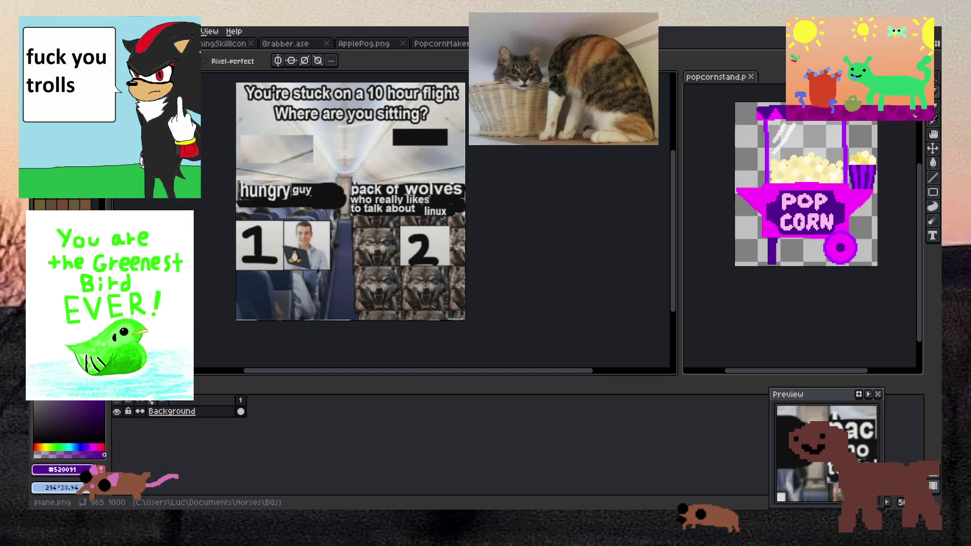
{"action": "mouse_move", "coordinate": [331, 181]}
{"action": "left_mouse_down"}
{"action": "mouse_move", "coordinate": [393, 200]}
{"action": "mouse_move", "coordinate": [327, 194]}
{"action": "left_mouse_up"}
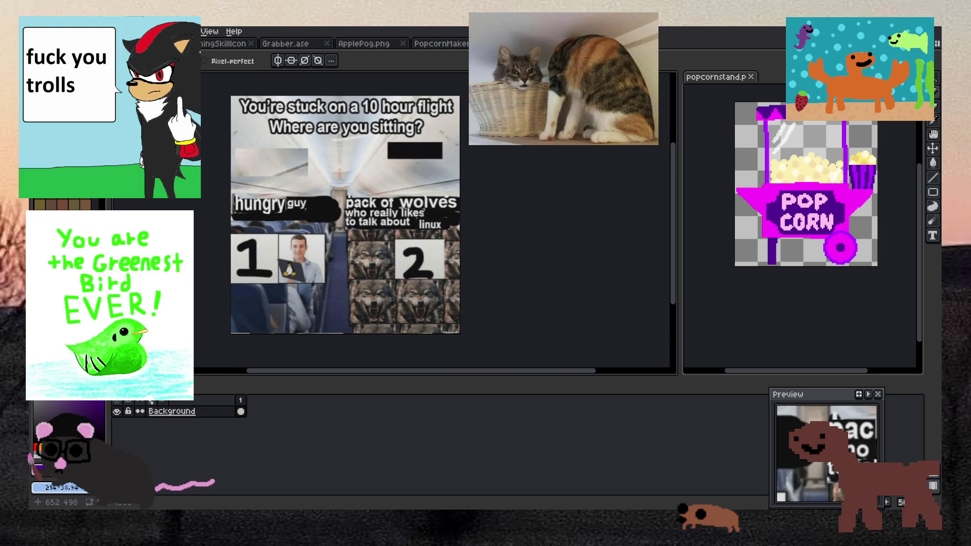
{"action": "scroll", "coordinate": [284, 258], "scroll_direction": "up", "scroll_amount": 1}
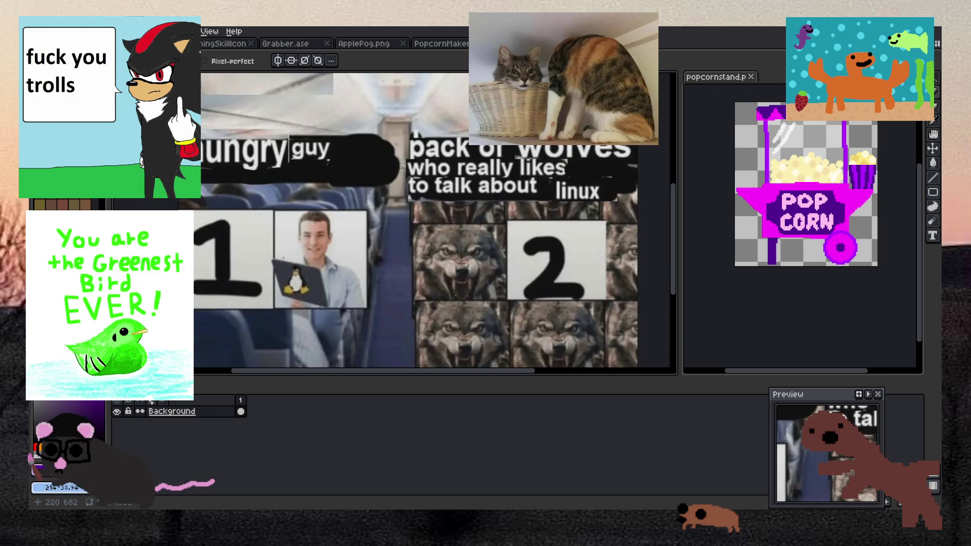
{"action": "scroll", "coordinate": [283, 259], "scroll_direction": "up", "scroll_amount": 1}
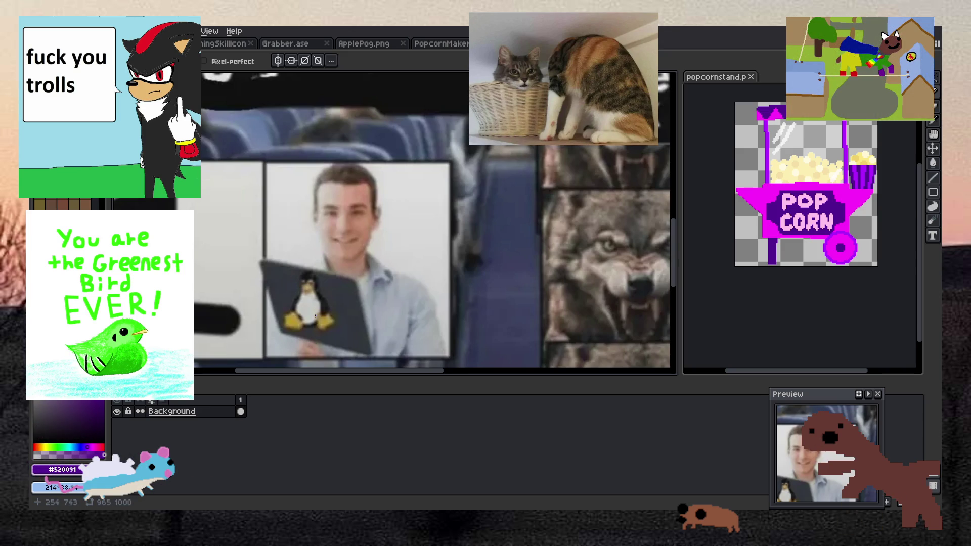
{"action": "scroll", "coordinate": [315, 316], "scroll_direction": "up", "scroll_amount": 2}
{"action": "scroll", "coordinate": [314, 328], "scroll_direction": "down", "scroll_amount": 4}
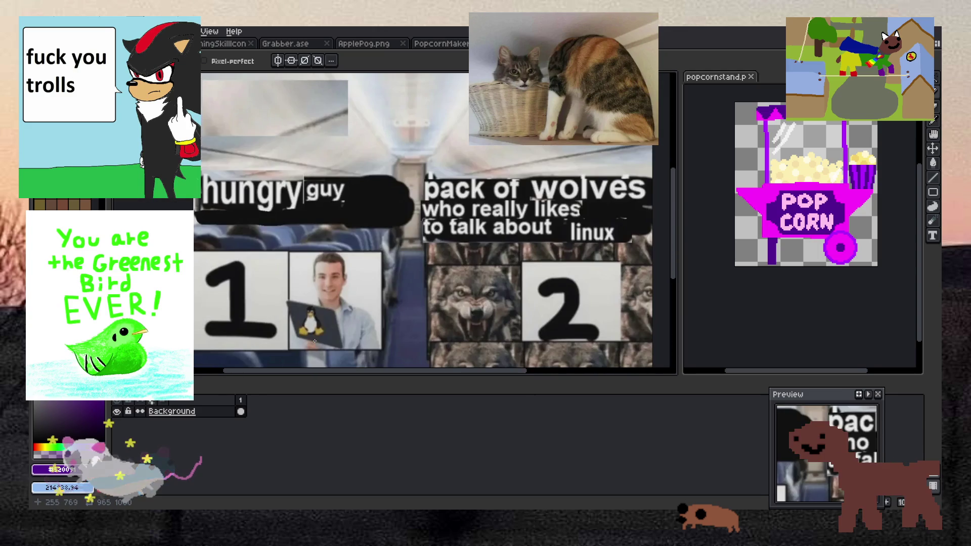
{"action": "scroll", "coordinate": [316, 341], "scroll_direction": "down", "scroll_amount": 2}
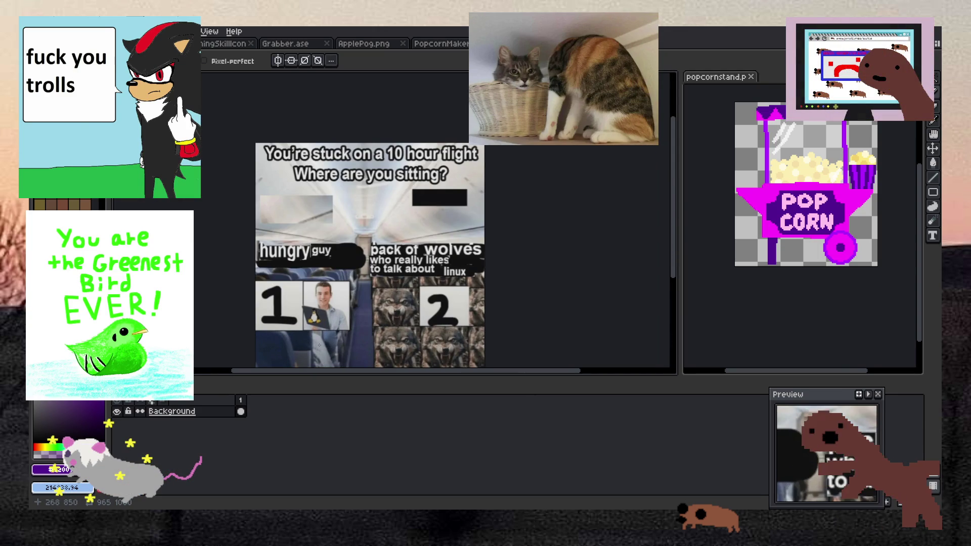
{"action": "scroll", "coordinate": [324, 342], "scroll_direction": "up", "scroll_amount": 3}
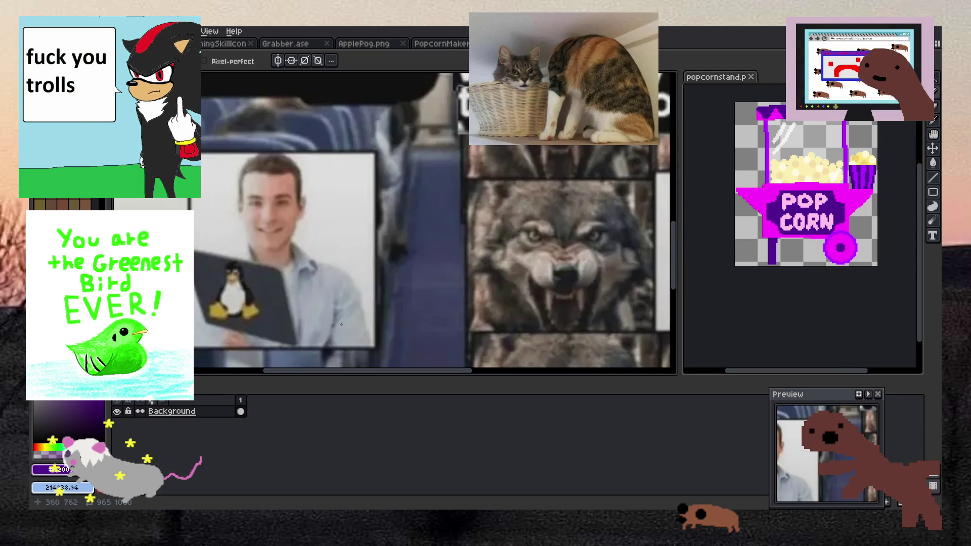
{"action": "scroll", "coordinate": [283, 329], "scroll_direction": "up", "scroll_amount": 1}
Pan across the Linux guy and wolves panels, then zoom back out to show the whole image
{"action": "scroll", "coordinate": [245, 322], "scroll_direction": "down", "scroll_amount": 1}
{"action": "scroll", "coordinate": [245, 322], "scroll_direction": "down", "scroll_amount": 1}
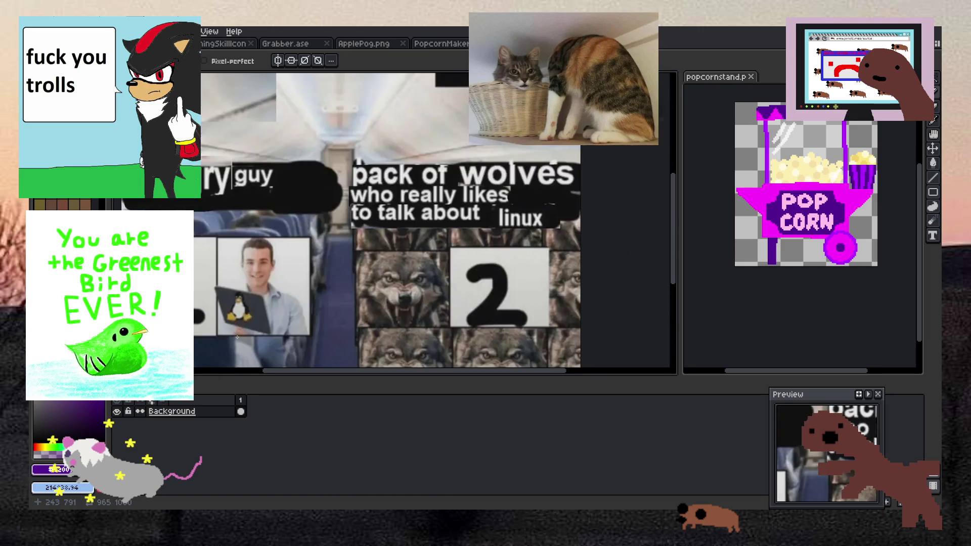
{"action": "scroll", "coordinate": [321, 269], "scroll_direction": "up", "scroll_amount": 2}
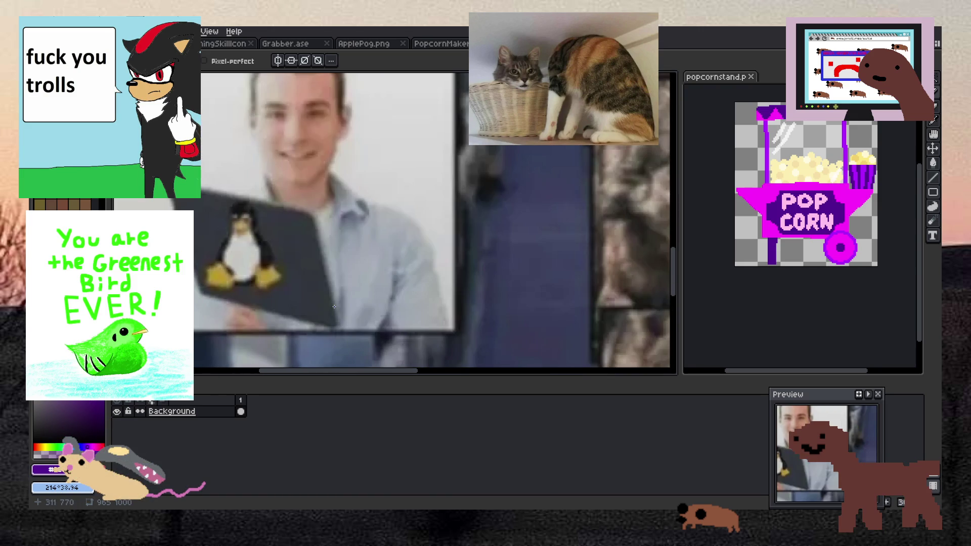
{"action": "scroll", "coordinate": [262, 258], "scroll_direction": "down", "scroll_amount": 6}
{"action": "scroll", "coordinate": [262, 258], "scroll_direction": "up", "scroll_amount": 1}
{"action": "scroll", "coordinate": [262, 258], "scroll_direction": "up", "scroll_amount": 1}
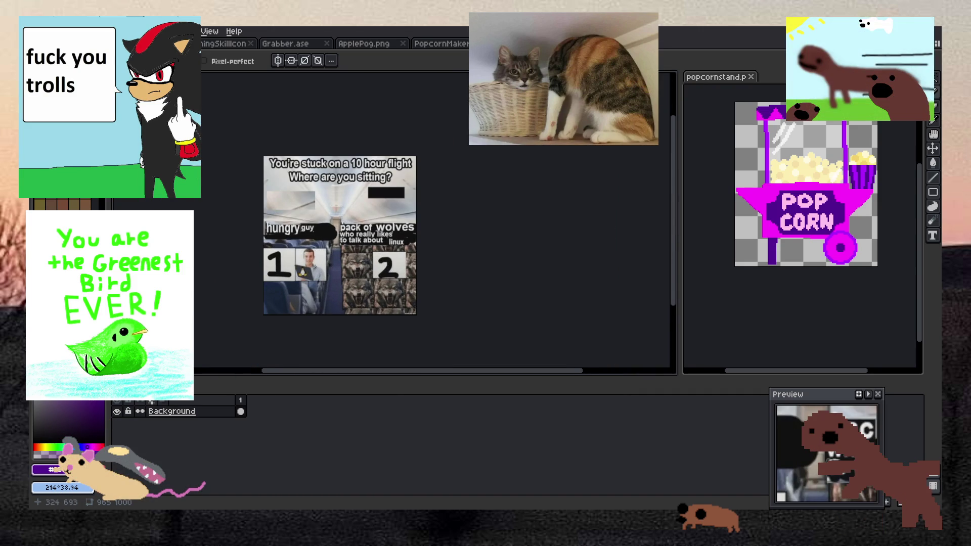
{"action": "scroll", "coordinate": [315, 267], "scroll_direction": "up", "scroll_amount": 1}
{"action": "left_click_drag", "start_coordinate": [321, 219], "coordinate": [357, 226]}
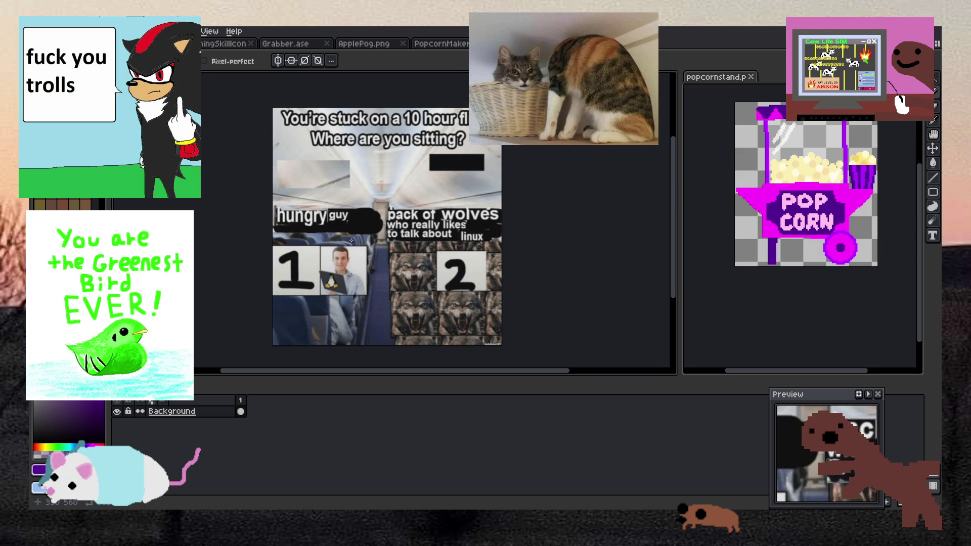
{"action": "scroll", "coordinate": [342, 282], "scroll_direction": "up", "scroll_amount": 3}
{"action": "scroll", "coordinate": [343, 281], "scroll_direction": "up", "scroll_amount": 1}
{"action": "scroll", "coordinate": [381, 285], "scroll_direction": "down", "scroll_amount": 4}
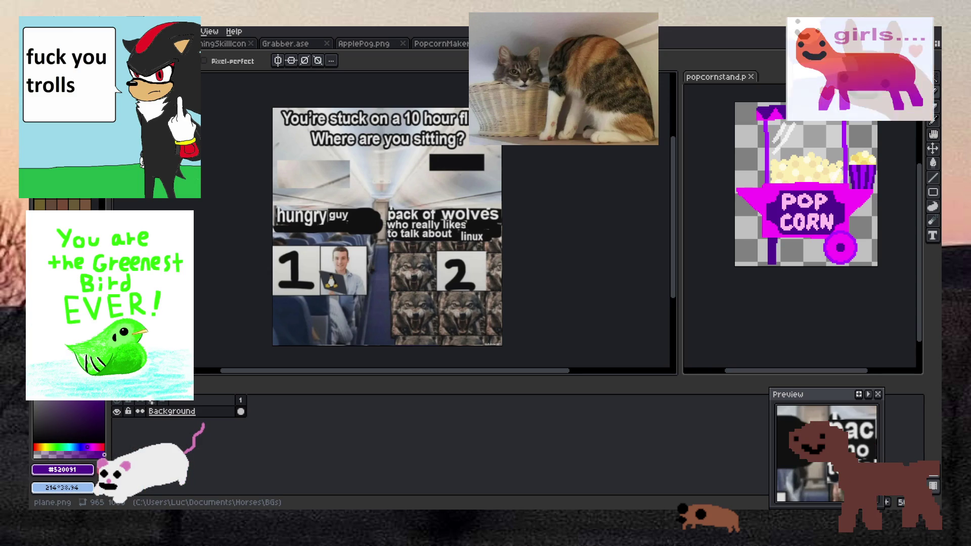
Bring up and centre the PopcornMaker.png cart sprite in Aseprite, then return to Godot
{"action": "left_click", "coordinate": [440, 43]}
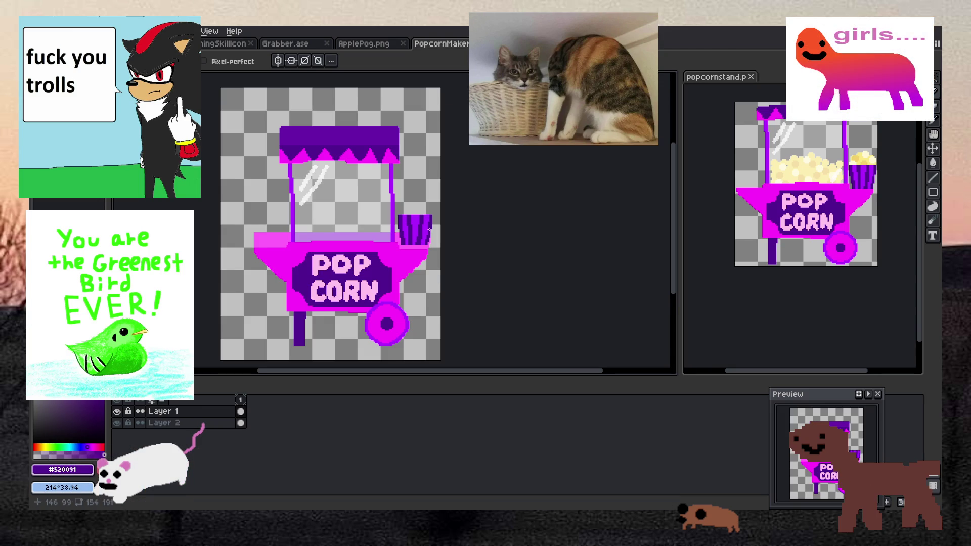
{"action": "scroll", "coordinate": [223, 231], "scroll_direction": "down", "scroll_amount": 1}
{"action": "scroll", "coordinate": [223, 232], "scroll_direction": "up", "scroll_amount": 1}
{"action": "mouse_move", "coordinate": [208, 255]}
{"action": "left_mouse_down"}
{"action": "mouse_move", "coordinate": [368, 253]}
{"action": "mouse_move", "coordinate": [337, 253]}
{"action": "left_mouse_up"}
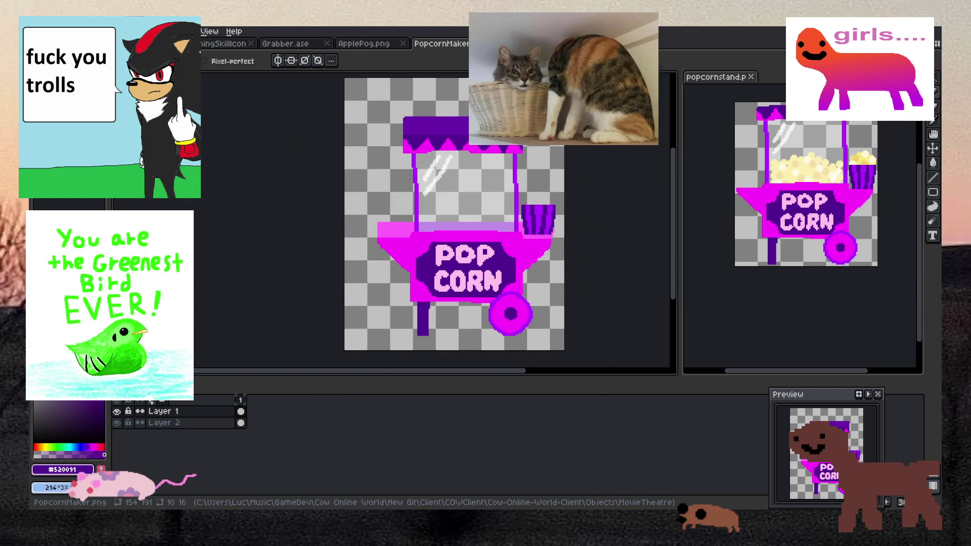
{"action": "key", "text": "alt+Tab"}
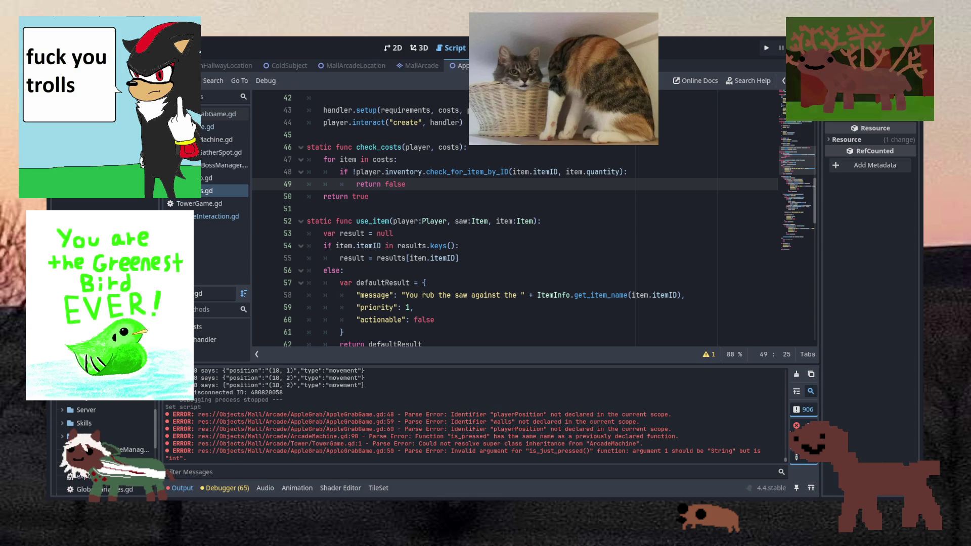
Switch to the 2D view and collapse the Mall folder in the FileSystem dock
{"action": "left_click", "coordinate": [394, 48]}
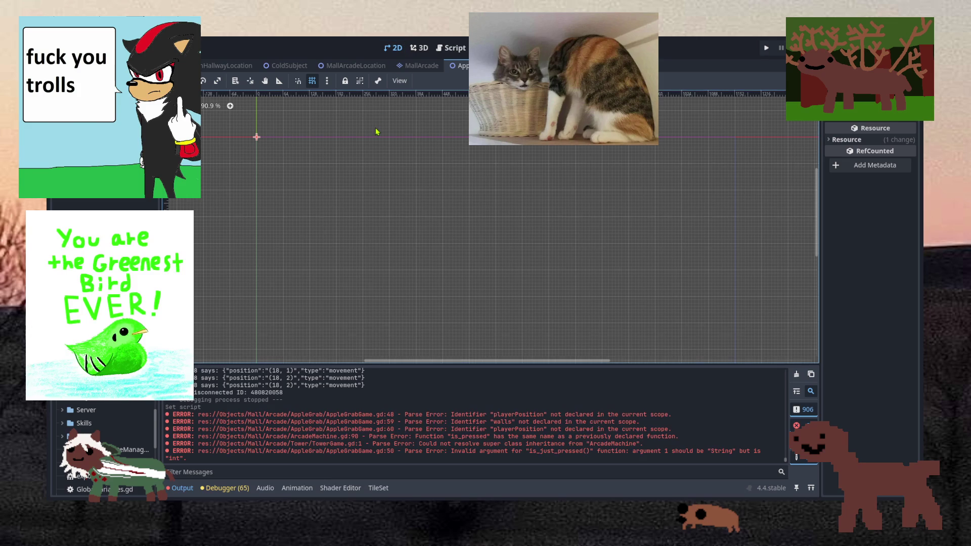
{"action": "scroll", "coordinate": [342, 125], "scroll_direction": "up", "scroll_amount": 2}
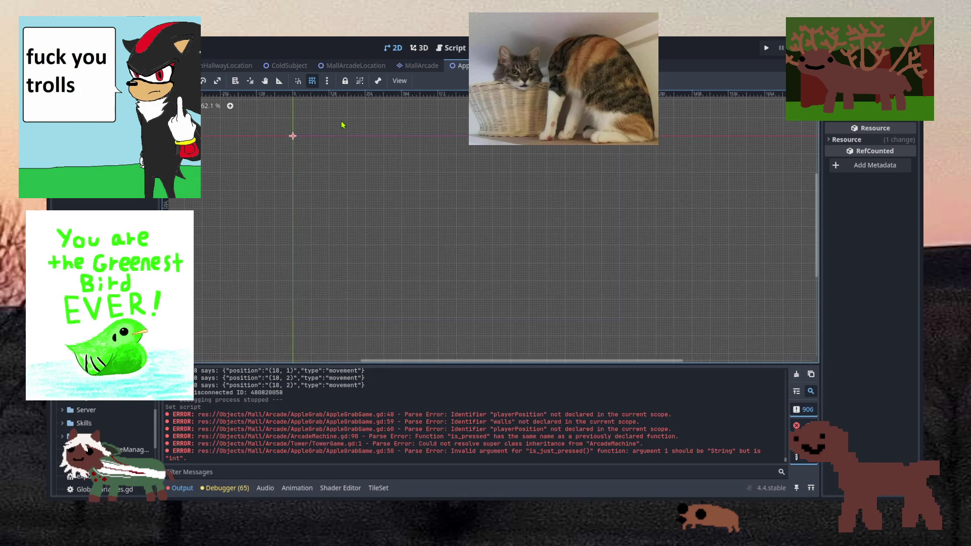
{"action": "scroll", "coordinate": [106, 445], "scroll_direction": "up", "scroll_amount": 5}
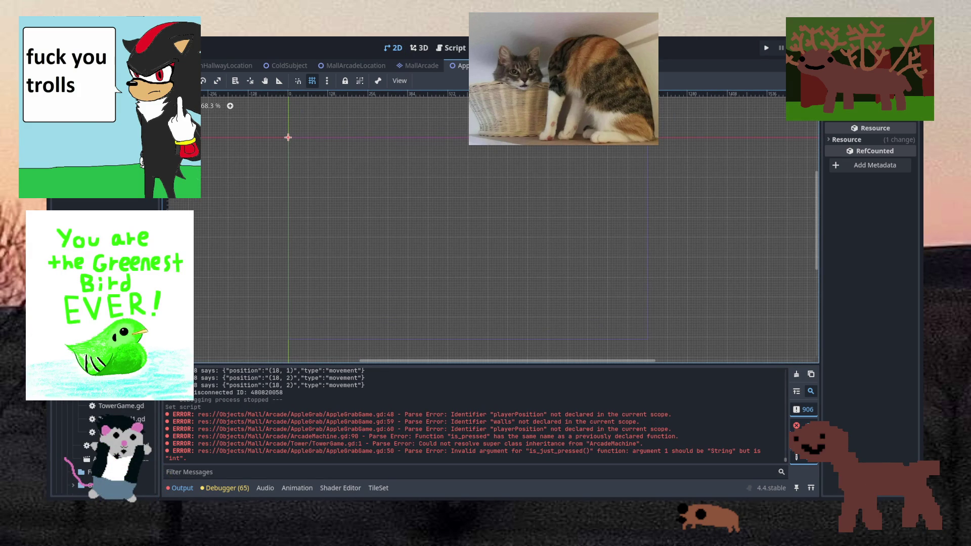
{"action": "scroll", "coordinate": [106, 446], "scroll_direction": "up", "scroll_amount": 5}
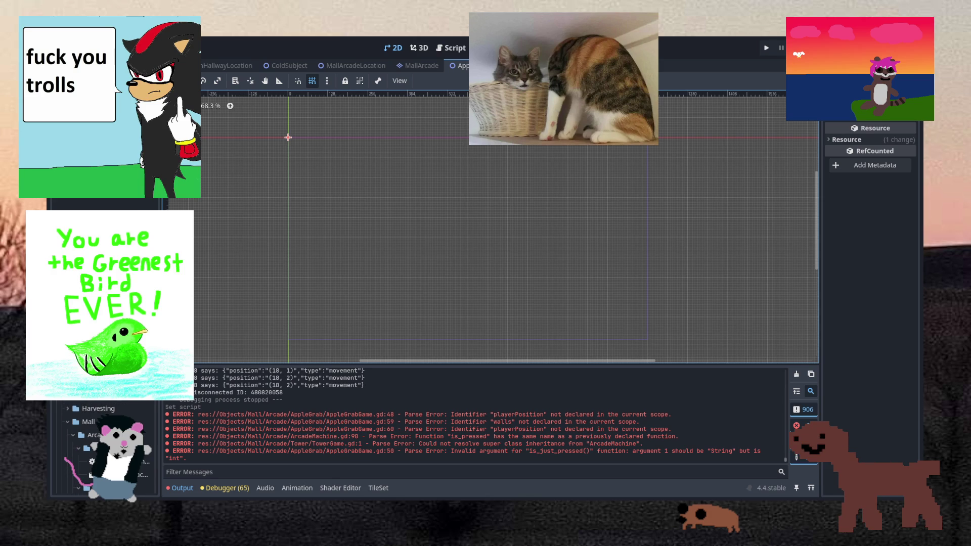
{"action": "left_click", "coordinate": [69, 423]}
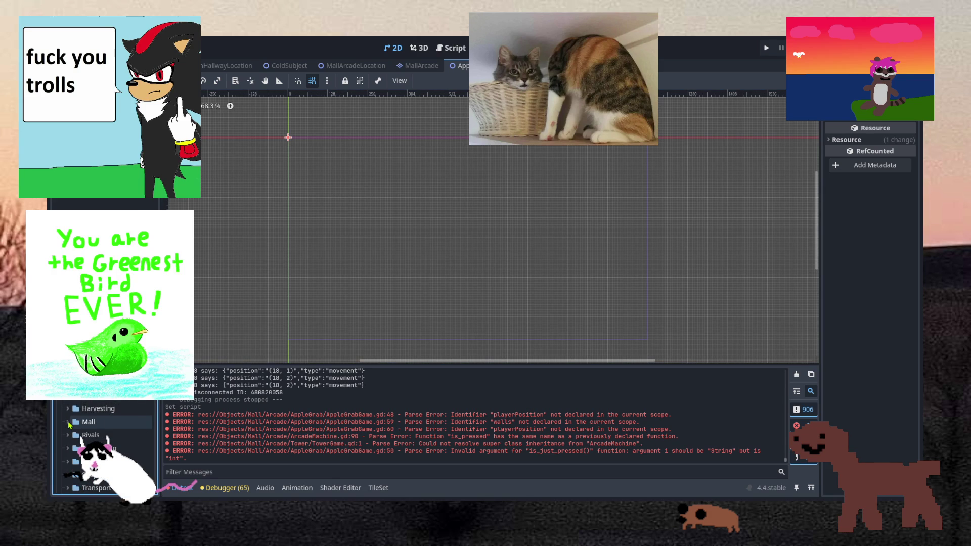
Locate and select the MovieTheatre folder under Objects/Mall
{"action": "scroll", "coordinate": [70, 426], "scroll_direction": "up", "scroll_amount": 3}
{"action": "scroll", "coordinate": [101, 435], "scroll_direction": "up", "scroll_amount": 6}
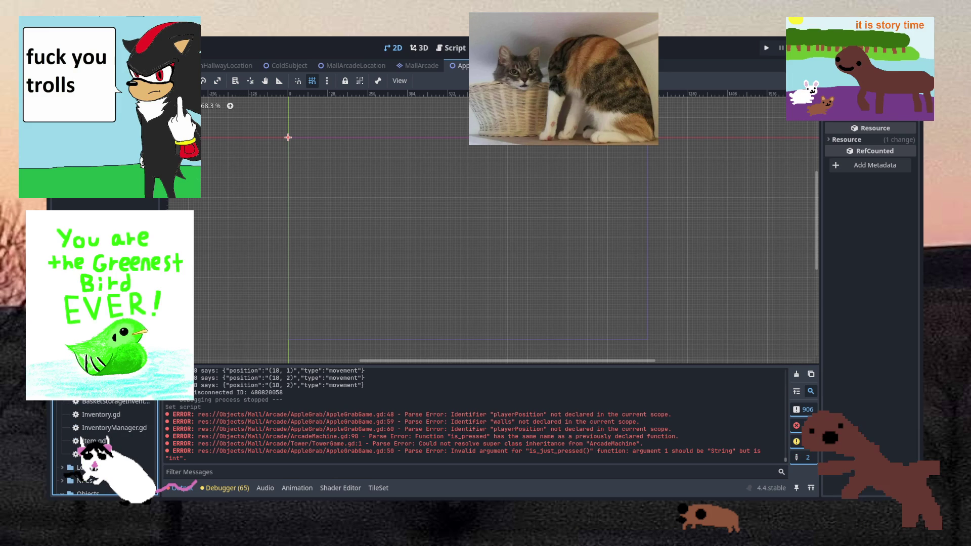
{"action": "scroll", "coordinate": [102, 445], "scroll_direction": "down", "scroll_amount": 5}
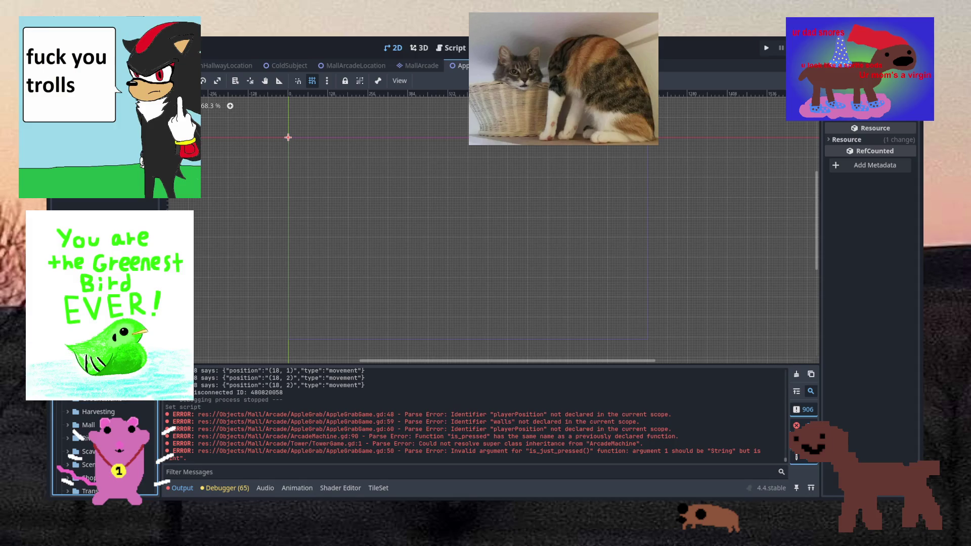
{"action": "scroll", "coordinate": [101, 445], "scroll_direction": "down", "scroll_amount": 2}
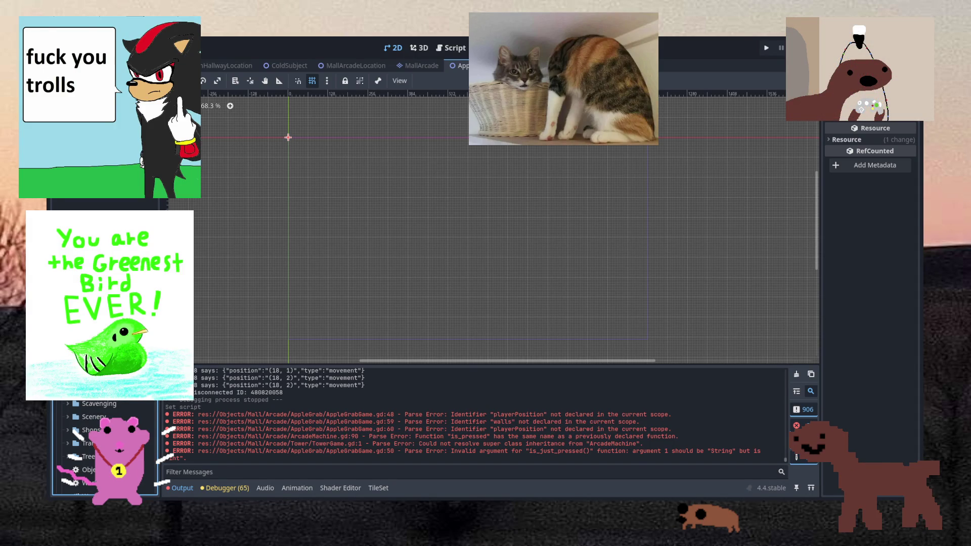
{"action": "scroll", "coordinate": [101, 440], "scroll_direction": "up", "scroll_amount": 2}
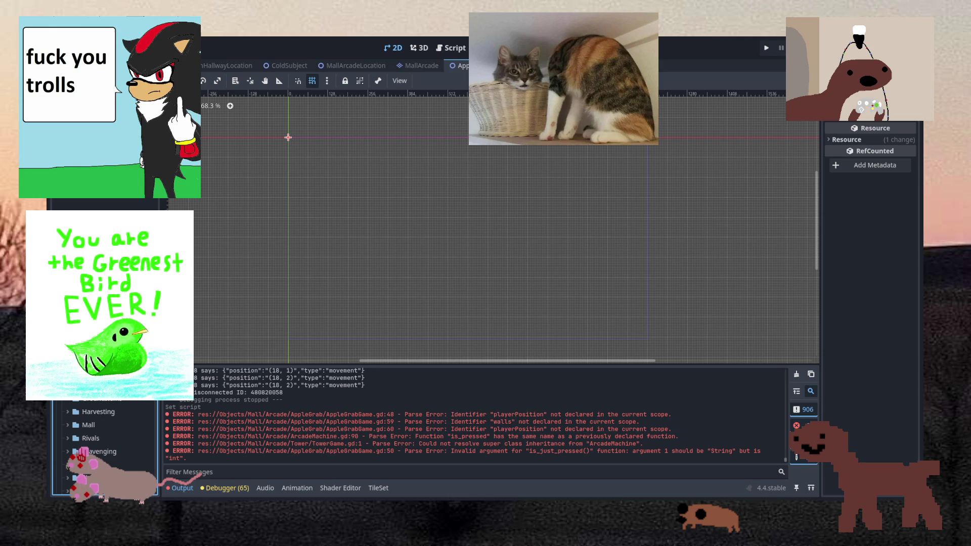
{"action": "scroll", "coordinate": [82, 452], "scroll_direction": "up", "scroll_amount": 2}
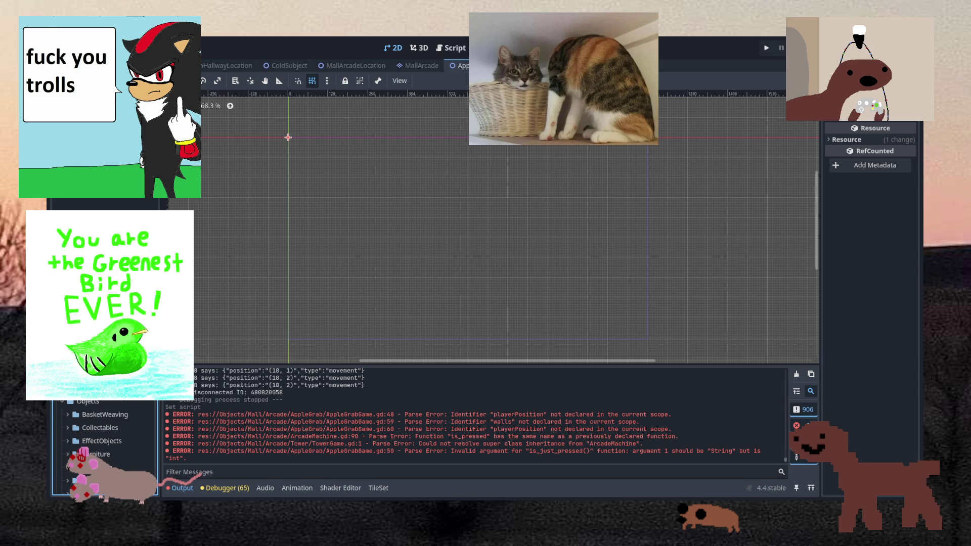
{"action": "scroll", "coordinate": [82, 452], "scroll_direction": "down", "scroll_amount": 2}
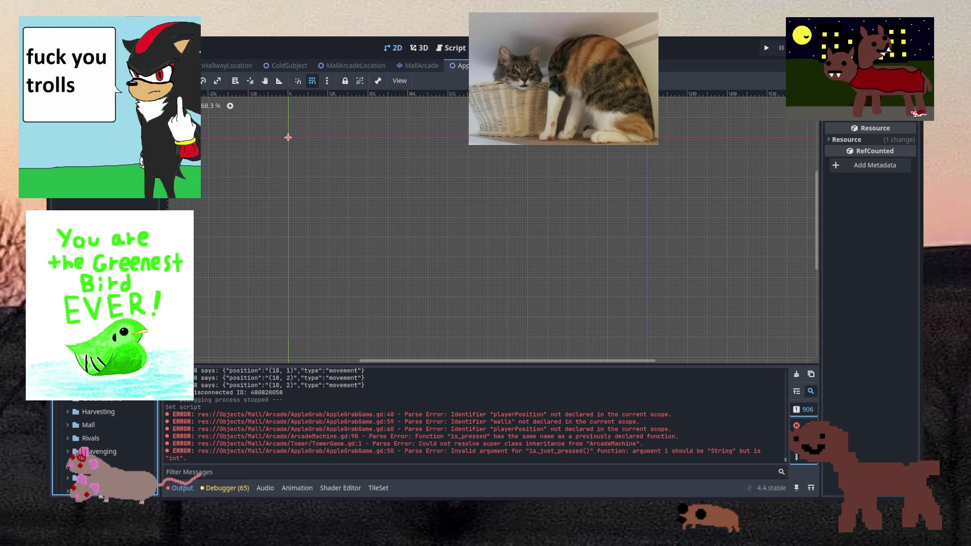
{"action": "scroll", "coordinate": [82, 451], "scroll_direction": "down", "scroll_amount": 1}
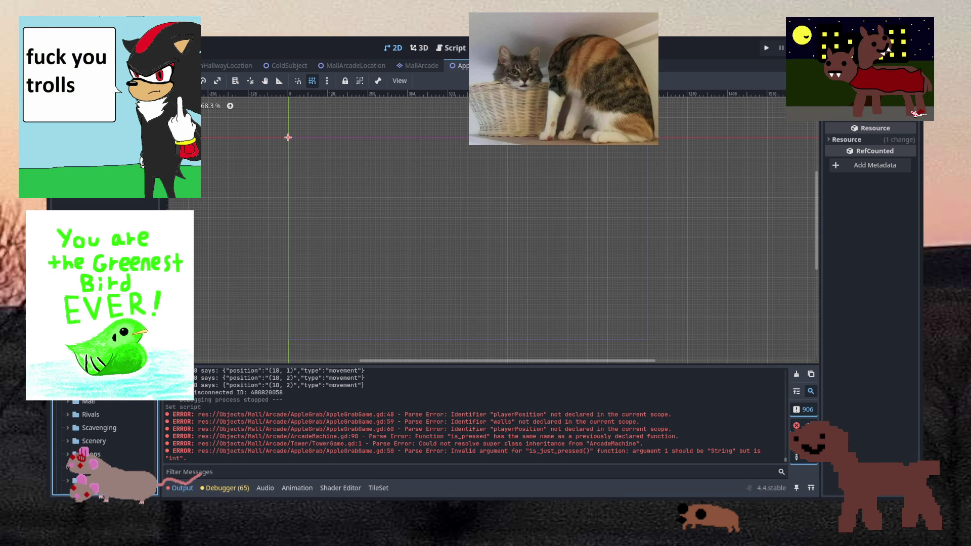
{"action": "scroll", "coordinate": [82, 452], "scroll_direction": "down", "scroll_amount": 2}
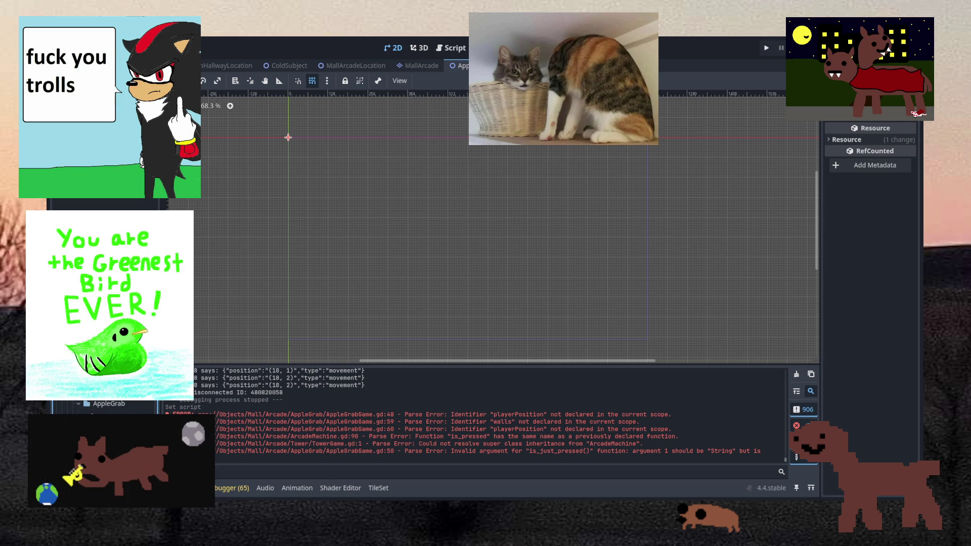
{"action": "scroll", "coordinate": [83, 452], "scroll_direction": "down", "scroll_amount": 3}
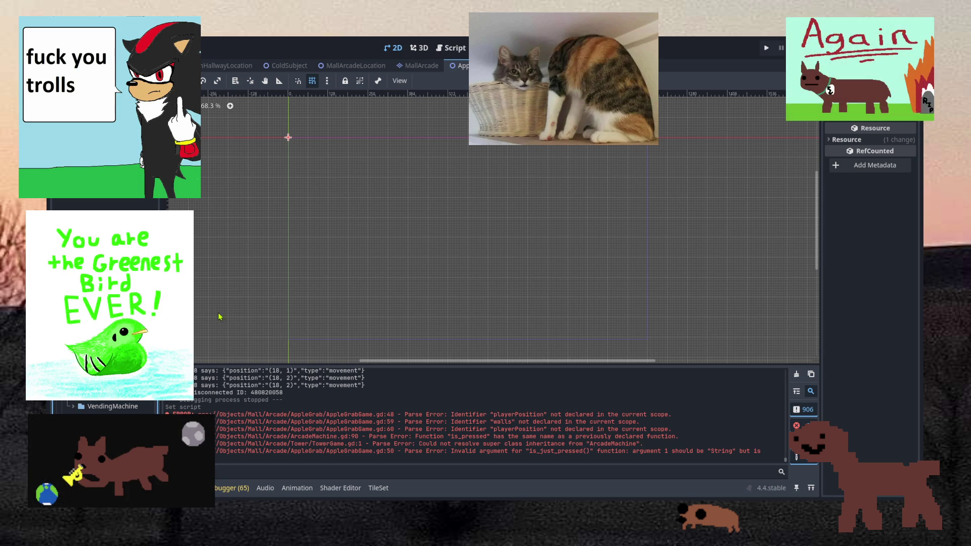
{"action": "left_click", "coordinate": [247, 314]}
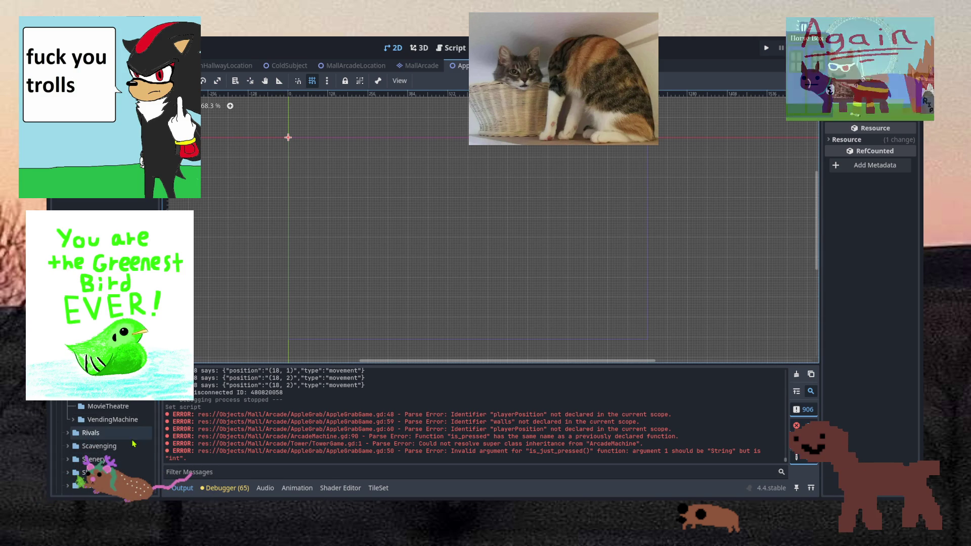
{"action": "left_click", "coordinate": [125, 408]}
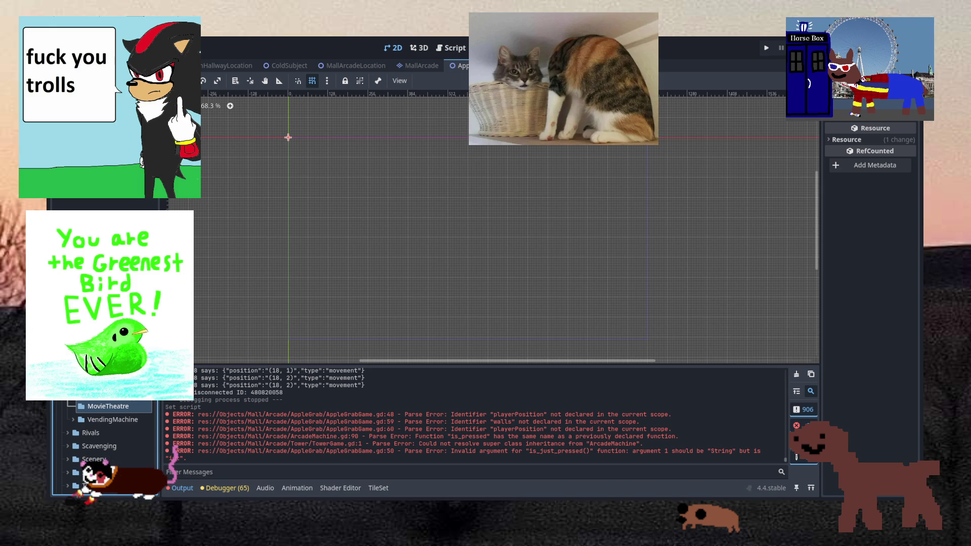
{"action": "scroll", "coordinate": [106, 435], "scroll_direction": "down", "scroll_amount": 2}
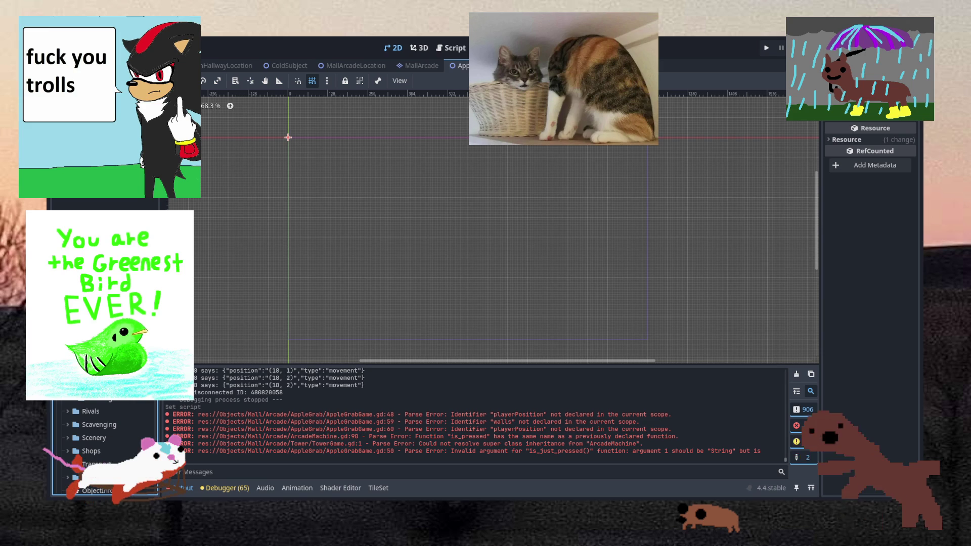
{"action": "scroll", "coordinate": [106, 435], "scroll_direction": "up", "scroll_amount": 1}
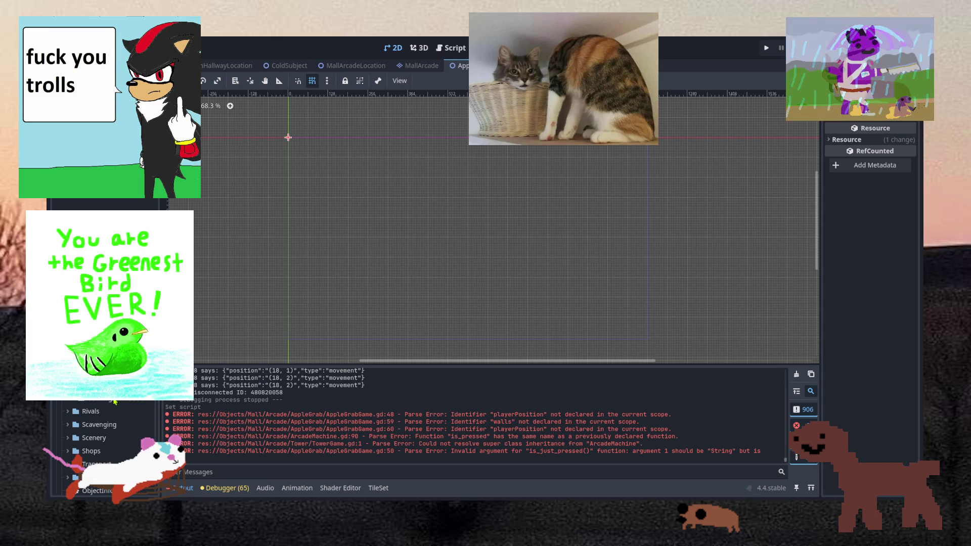
Browse the FileSystem dock to find the PopcornMachine scene and script files
{"action": "left_click", "coordinate": [116, 404]}
{"action": "scroll", "coordinate": [282, 230], "scroll_direction": "down", "scroll_amount": 2}
{"action": "scroll", "coordinate": [268, 202], "scroll_direction": "right", "scroll_amount": 2}
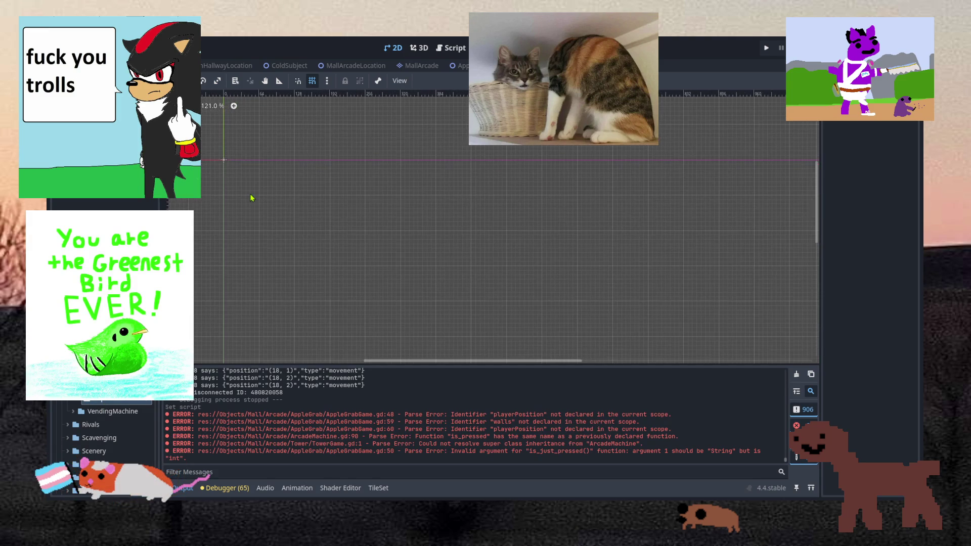
{"action": "scroll", "coordinate": [241, 187], "scroll_direction": "up", "scroll_amount": 4}
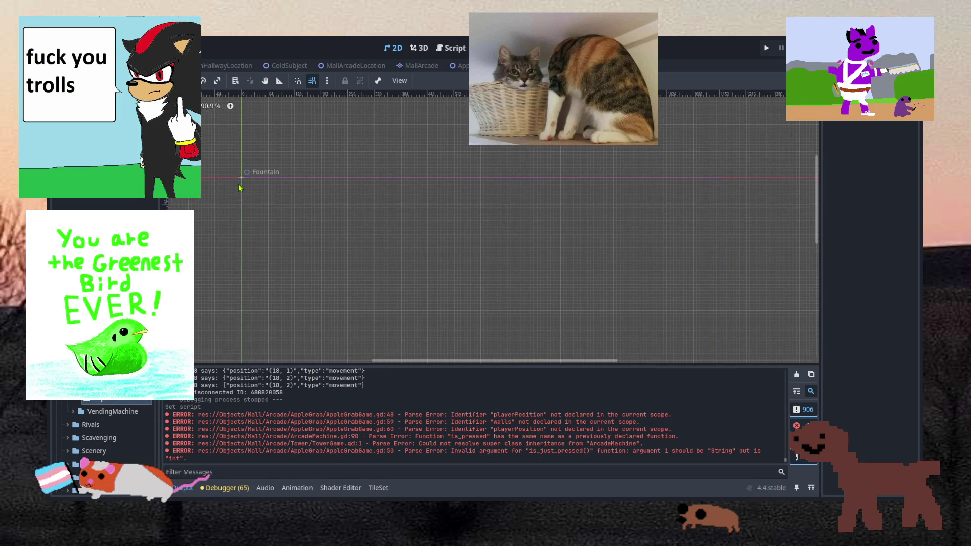
{"action": "scroll", "coordinate": [240, 187], "scroll_direction": "up", "scroll_amount": 2}
{"action": "scroll", "coordinate": [240, 188], "scroll_direction": "down", "scroll_amount": 1}
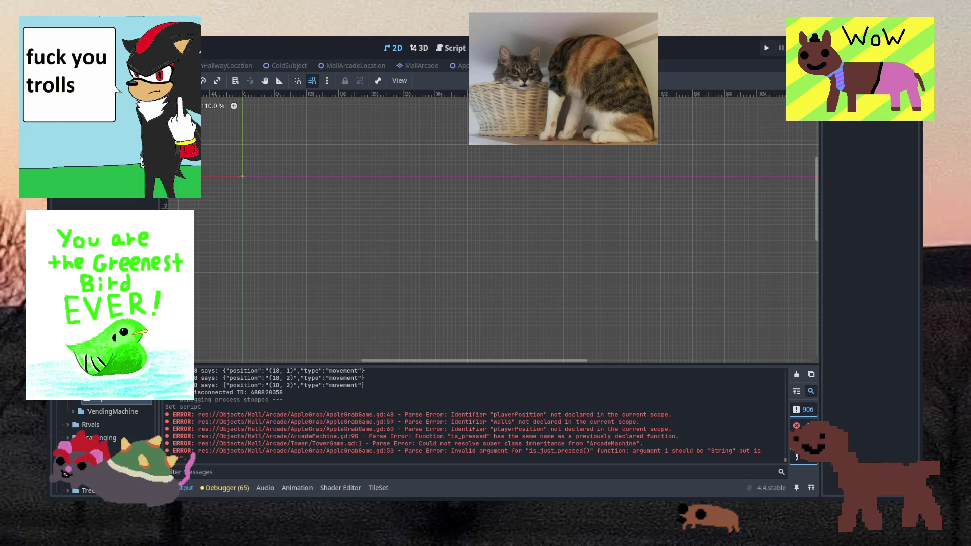
{"action": "scroll", "coordinate": [223, 156], "scroll_direction": "up", "scroll_amount": 3}
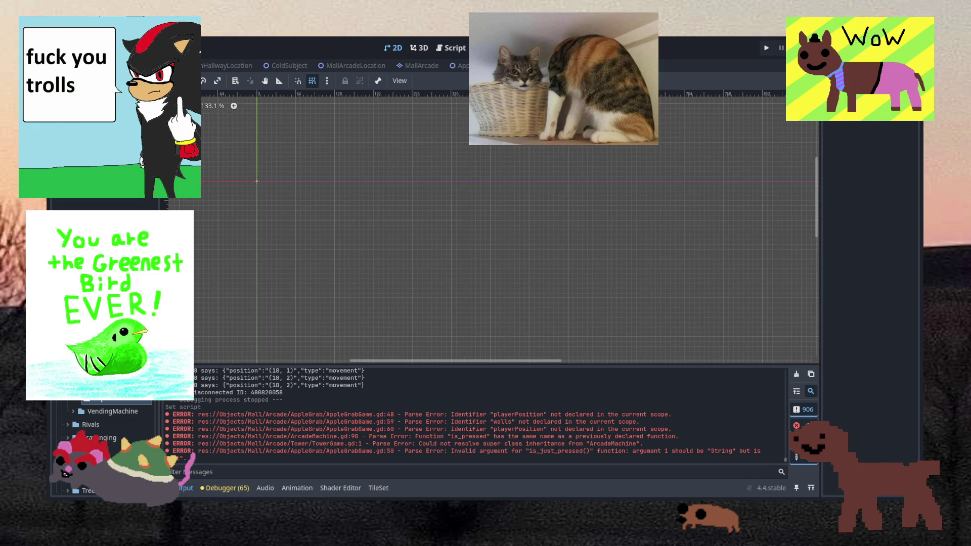
{"action": "scroll", "coordinate": [252, 161], "scroll_direction": "up", "scroll_amount": 1}
{"action": "scroll", "coordinate": [250, 168], "scroll_direction": "up", "scroll_amount": 1}
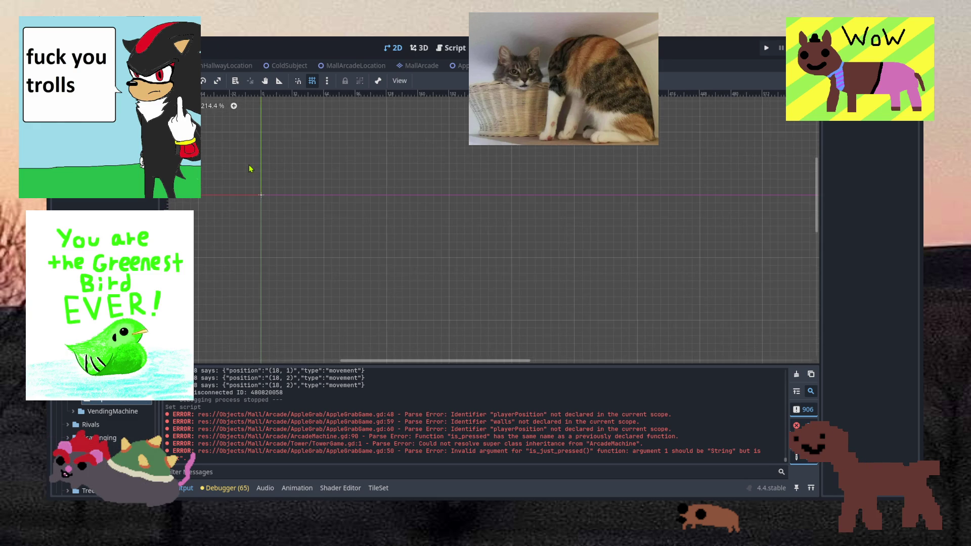
{"action": "scroll", "coordinate": [250, 168], "scroll_direction": "up", "scroll_amount": 3}
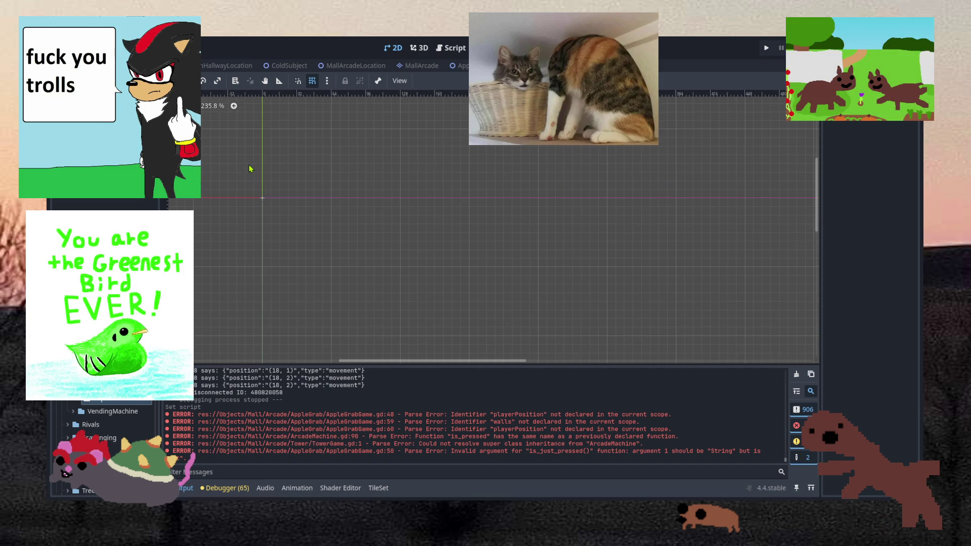
{"action": "scroll", "coordinate": [250, 169], "scroll_direction": "down", "scroll_amount": 4}
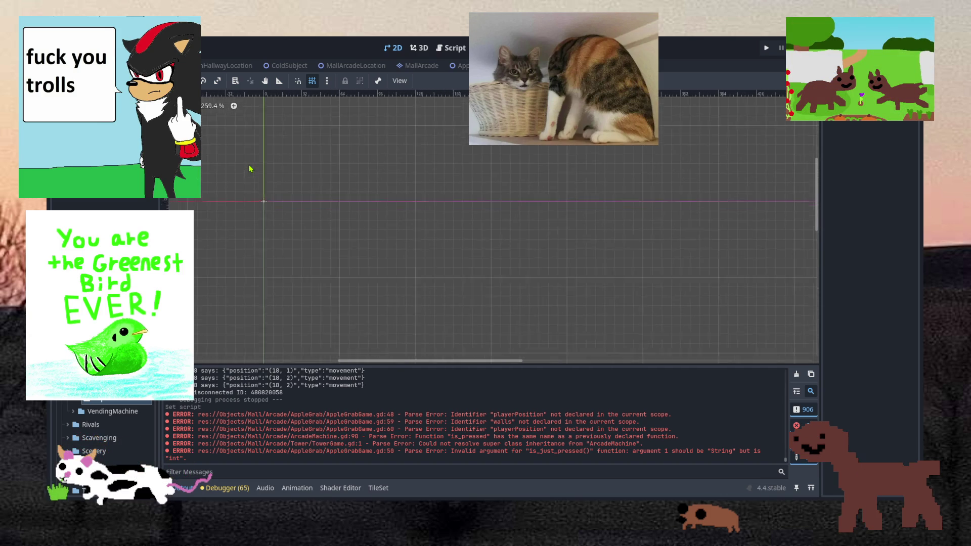
{"action": "scroll", "coordinate": [341, 329], "scroll_direction": "up", "scroll_amount": 2}
{"action": "scroll", "coordinate": [302, 202], "scroll_direction": "up", "scroll_amount": 2}
{"action": "scroll", "coordinate": [295, 132], "scroll_direction": "up", "scroll_amount": 1}
{"action": "scroll", "coordinate": [271, 167], "scroll_direction": "down", "scroll_amount": 1}
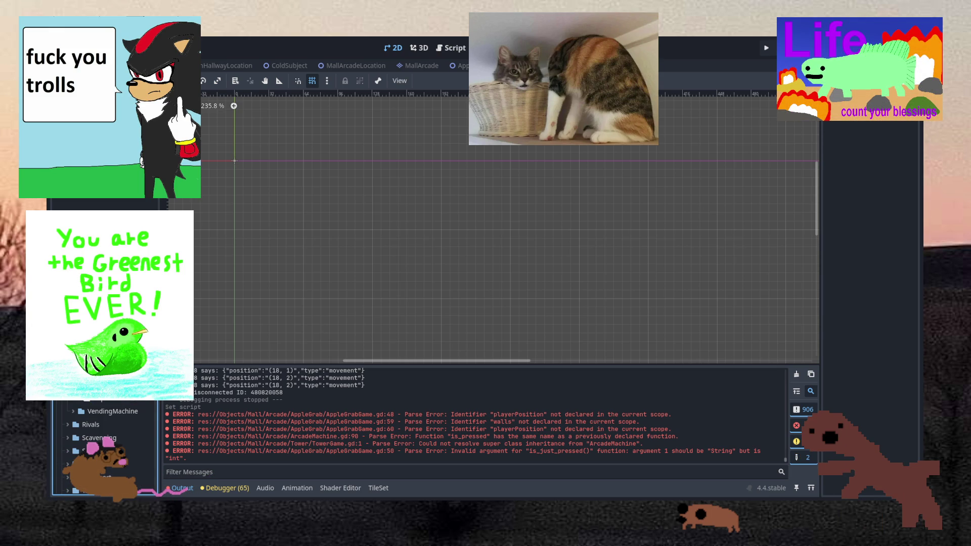
{"action": "scroll", "coordinate": [103, 430], "scroll_direction": "up", "scroll_amount": 1}
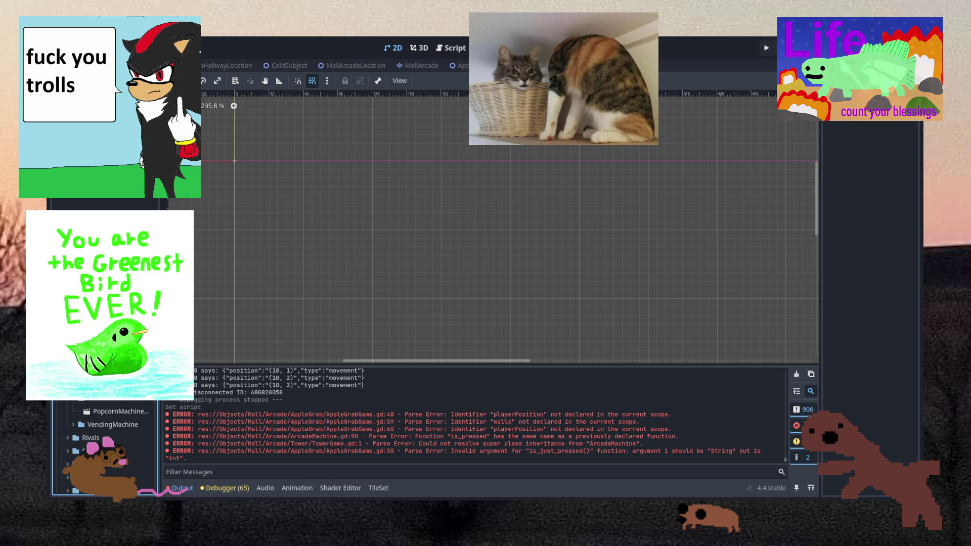
Rename the PopcornMachine root node and attach PopcornMachine.gd as its script
{"action": "left_click", "coordinate": [121, 420]}
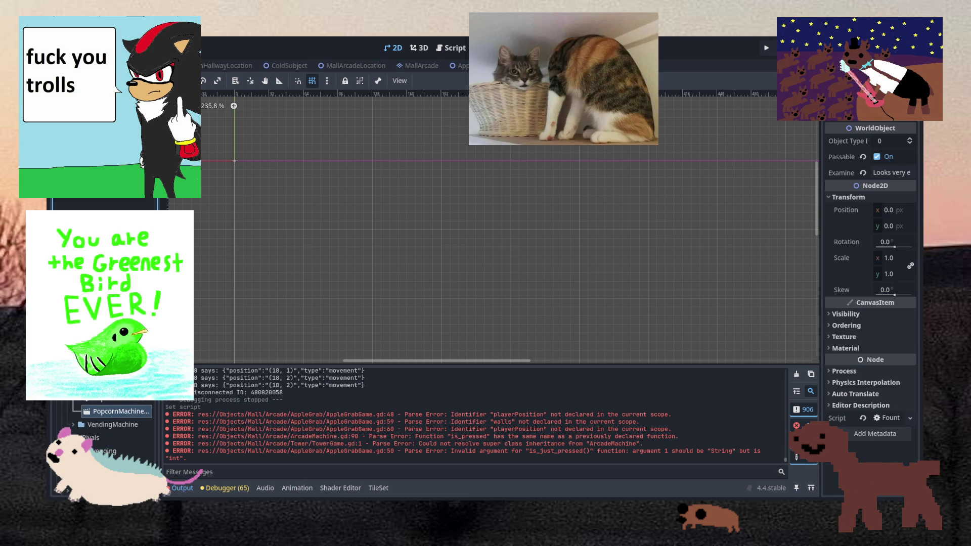
{"action": "key", "text": "Return"}
{"action": "left_click_drag", "start_coordinate": [116, 411], "coordinate": [886, 419]}
{"action": "left_click", "coordinate": [886, 419]}
Delete the fountain variable declarations and change the object name to 'Popcorn Machine'
{"action": "left_click", "coordinate": [389, 176]}
{"action": "left_click", "coordinate": [404, 147]}
{"action": "key", "text": "Up"}
{"action": "key", "text": "Up"}
{"action": "key", "text": "Up"}
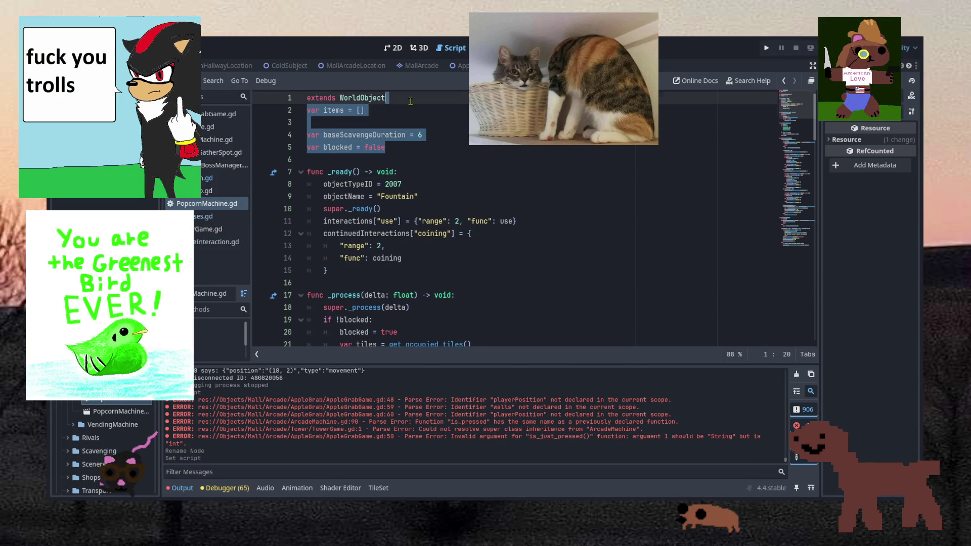
{"action": "left_click_drag", "start_coordinate": [404, 148], "coordinate": [424, 100]}
{"action": "key", "text": "BackSpace"}
{"action": "double_click", "coordinate": [396, 147]}
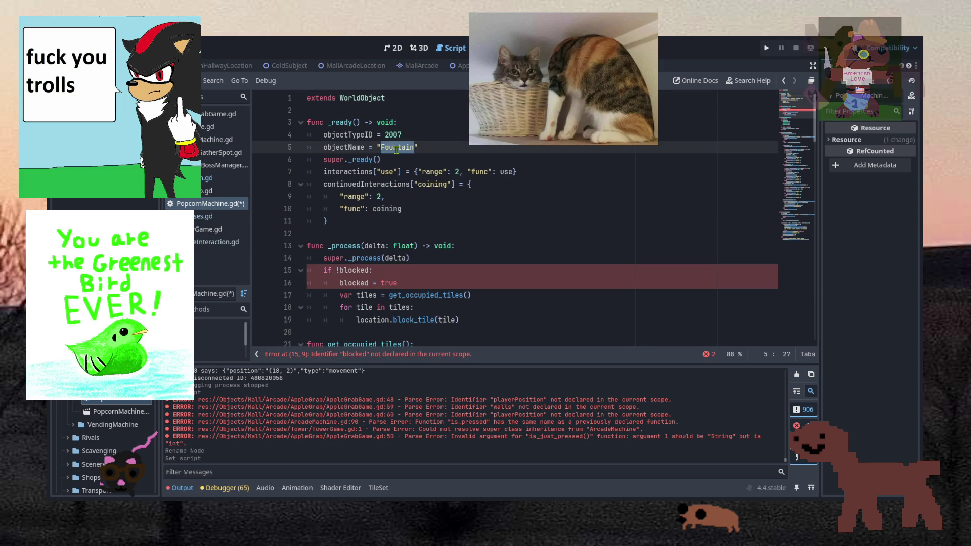
{"action": "type", "text": "Pop"}
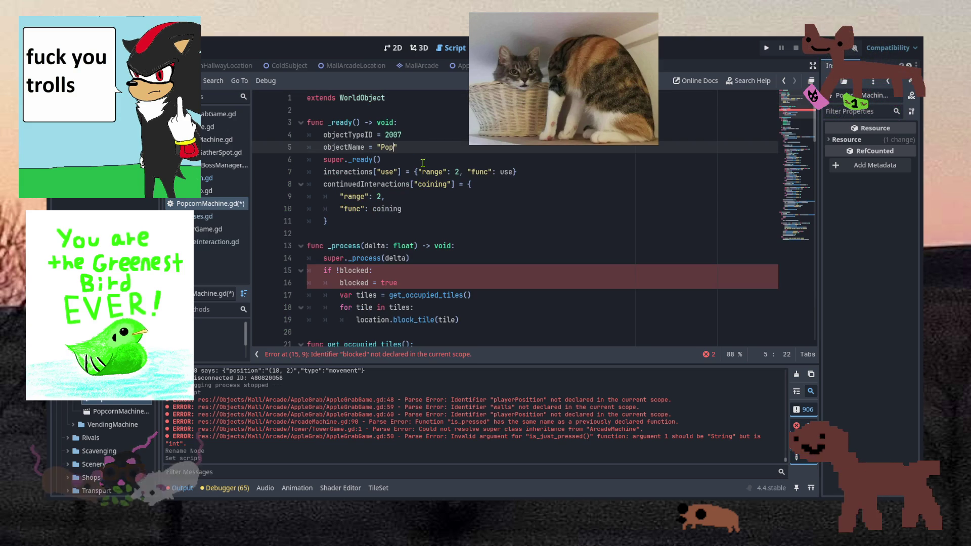
{"action": "type", "text": "corn Machine"}
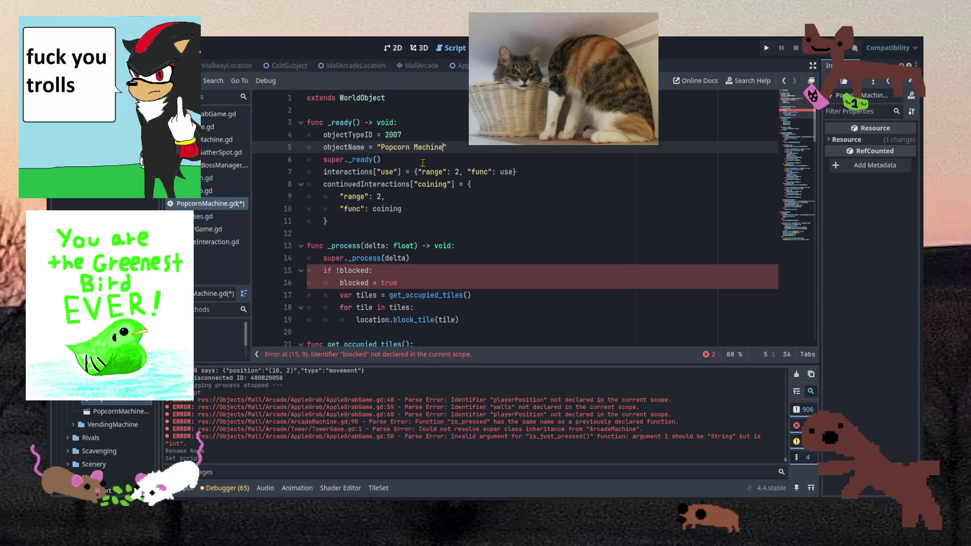
Delete the fountain interactions dictionaries and the tile-blocking code in _process
{"action": "mouse_move", "coordinate": [421, 221]}
{"action": "left_mouse_down"}
{"action": "mouse_move", "coordinate": [455, 188]}
{"action": "mouse_move", "coordinate": [549, 178]}
{"action": "left_mouse_up"}
{"action": "key", "text": "BackSpace"}
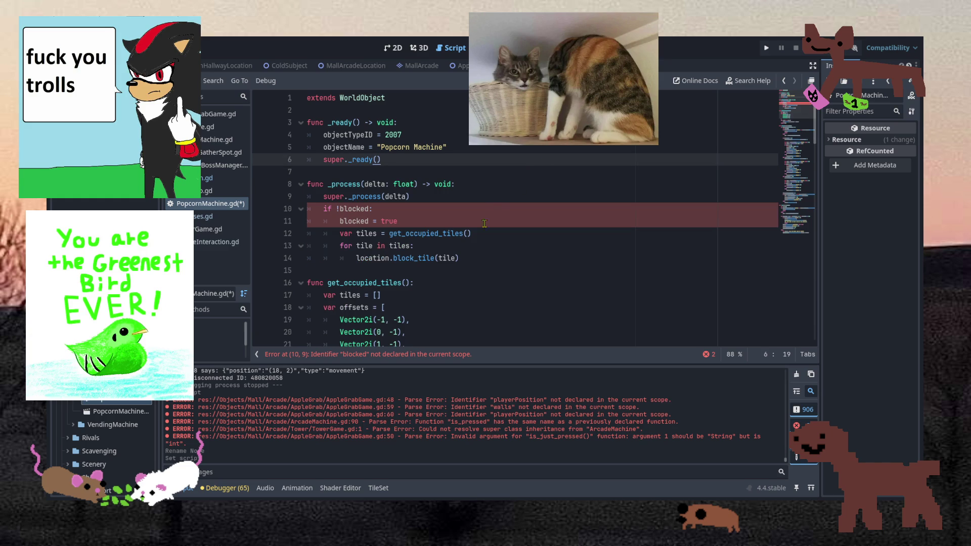
{"action": "left_click_drag", "start_coordinate": [470, 259], "coordinate": [498, 213]}
{"action": "key", "text": "BackSpace"}
{"action": "scroll", "coordinate": [787, 193], "scroll_direction": "down", "scroll_amount": 15}
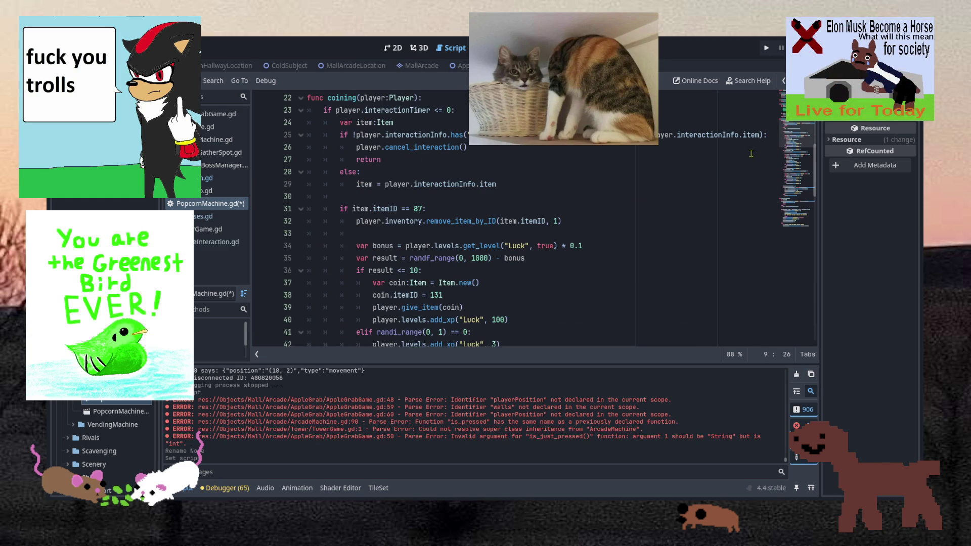
Review Fountain.gd's code for comparison
{"action": "scroll", "coordinate": [470, 192], "scroll_direction": "up", "scroll_amount": 17}
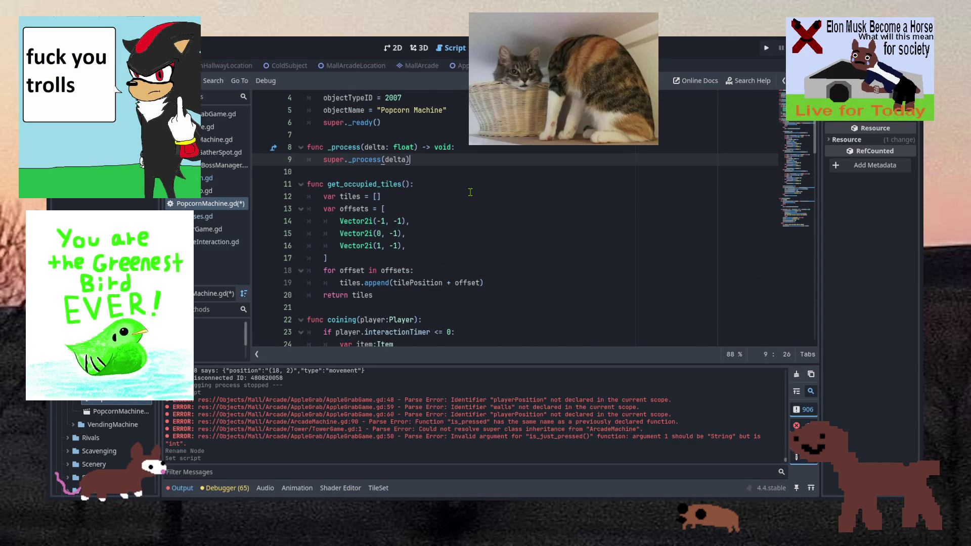
{"action": "scroll", "coordinate": [471, 192], "scroll_direction": "up", "scroll_amount": 1}
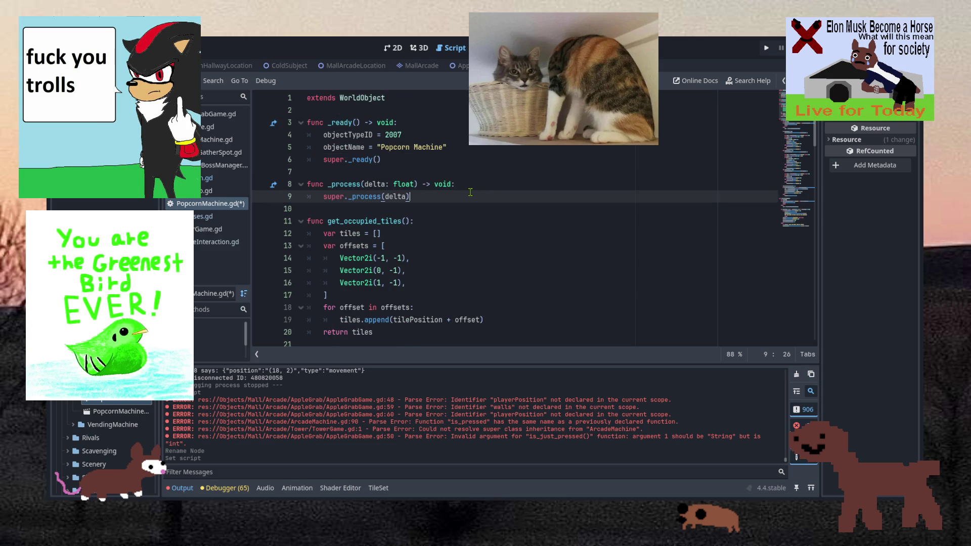
{"action": "left_click", "coordinate": [217, 178]}
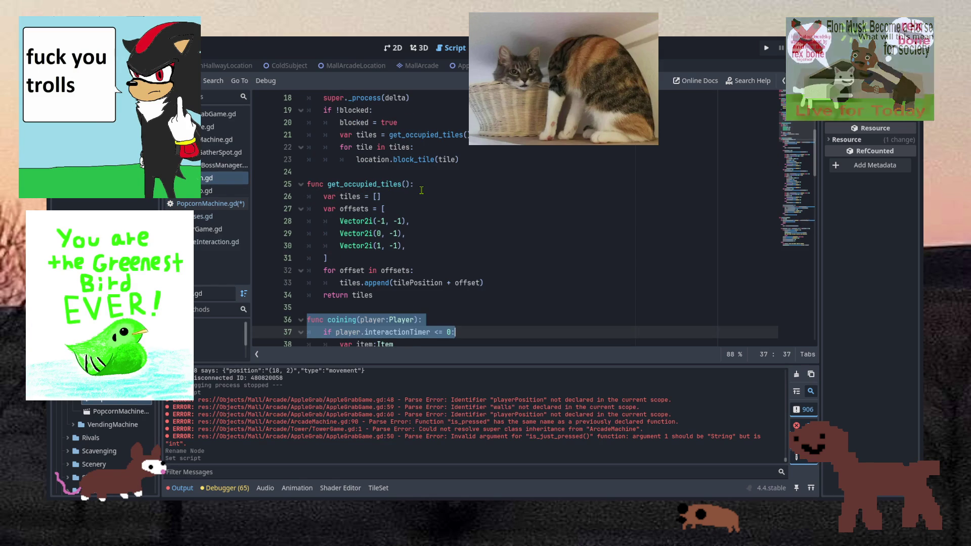
{"action": "scroll", "coordinate": [421, 190], "scroll_direction": "up", "scroll_amount": 5}
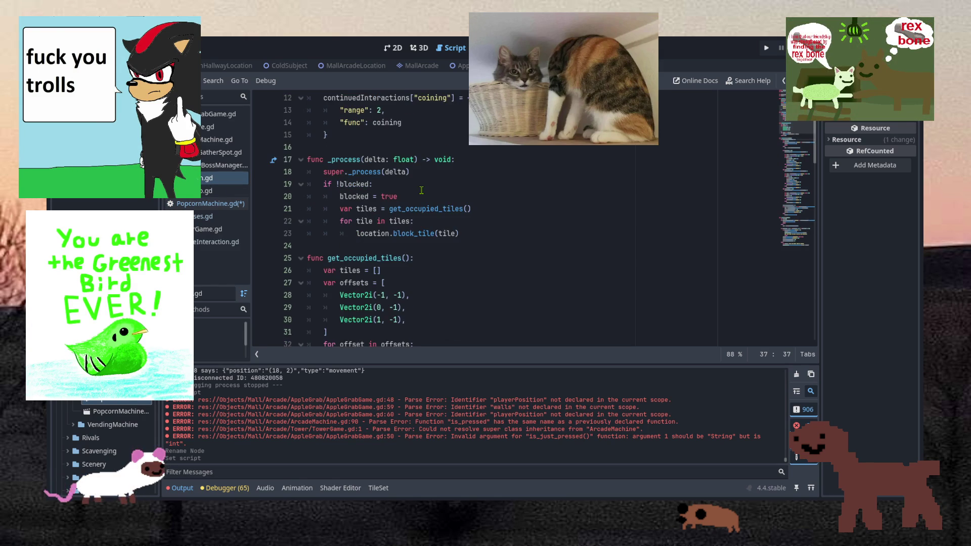
{"action": "scroll", "coordinate": [421, 190], "scroll_direction": "down", "scroll_amount": 4}
{"action": "scroll", "coordinate": [422, 190], "scroll_direction": "down", "scroll_amount": 1}
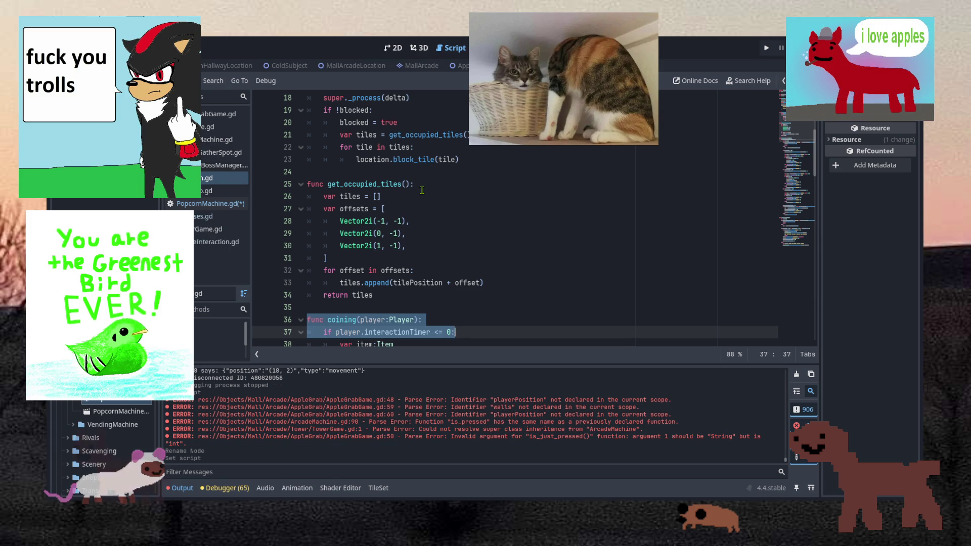
{"action": "scroll", "coordinate": [422, 191], "scroll_direction": "up", "scroll_amount": 5}
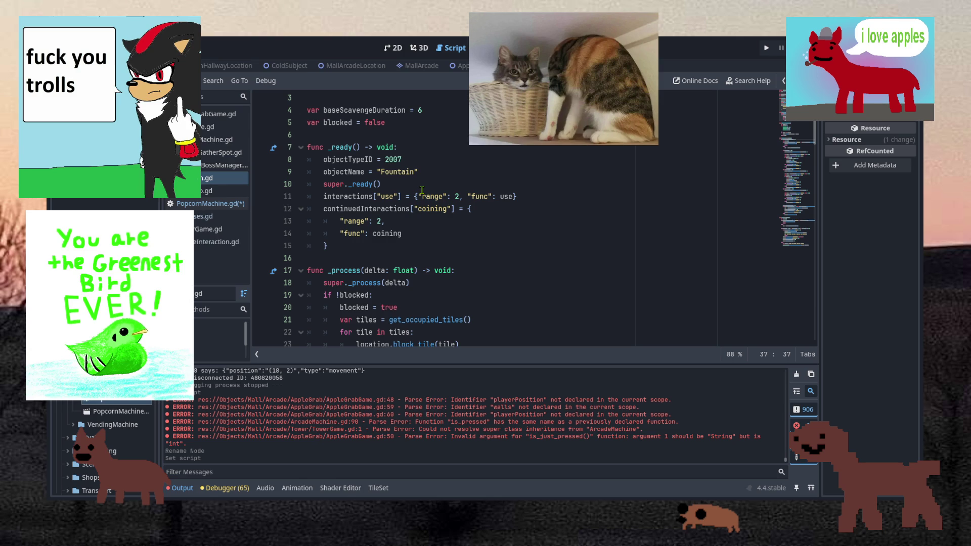
{"action": "scroll", "coordinate": [422, 191], "scroll_direction": "down", "scroll_amount": 2}
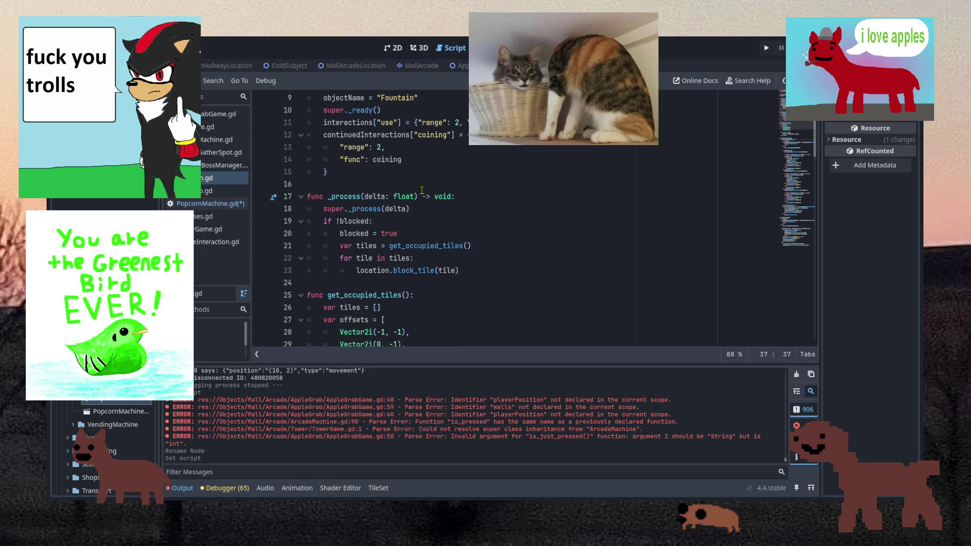
{"action": "scroll", "coordinate": [422, 190], "scroll_direction": "down", "scroll_amount": 3}
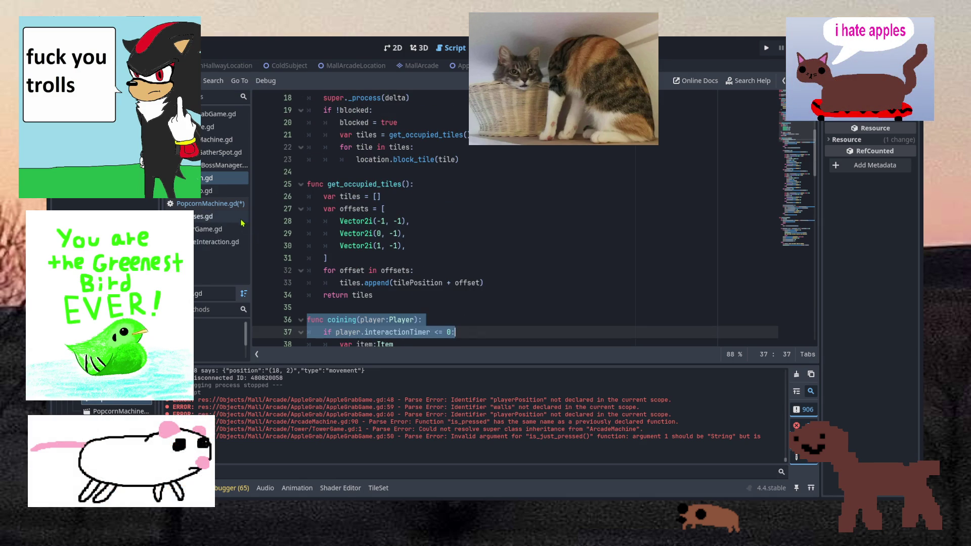
Delete the coining function and everything below it in PopcornMachine.gd, then save
{"action": "left_click", "coordinate": [226, 207]}
{"action": "scroll", "coordinate": [439, 204], "scroll_direction": "down", "scroll_amount": 20}
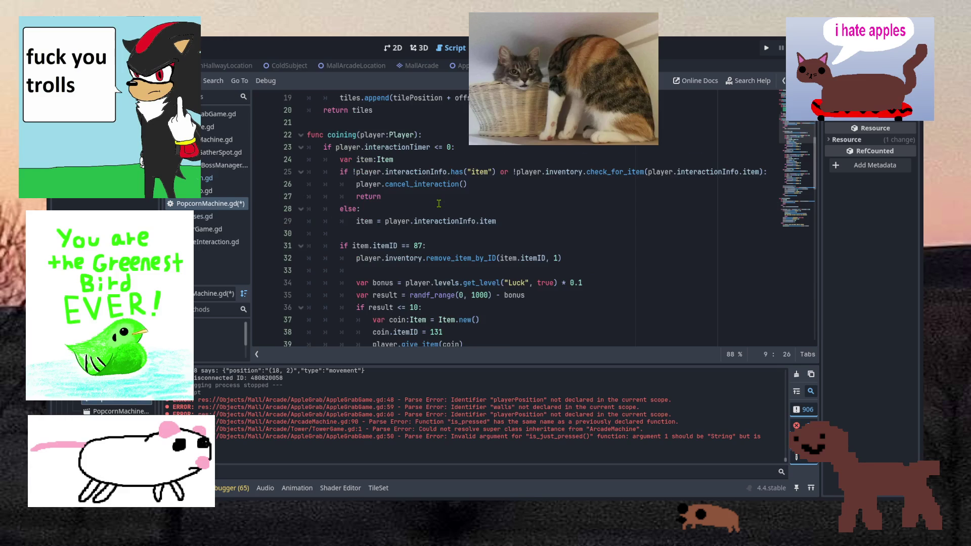
{"action": "scroll", "coordinate": [438, 204], "scroll_direction": "down", "scroll_amount": 5}
{"action": "scroll", "coordinate": [439, 204], "scroll_direction": "up", "scroll_amount": 4}
{"action": "scroll", "coordinate": [439, 204], "scroll_direction": "down", "scroll_amount": 4}
{"action": "left_click", "coordinate": [619, 318]}
{"action": "scroll", "coordinate": [618, 320], "scroll_direction": "up", "scroll_amount": 5}
{"action": "mouse_move", "coordinate": [620, 318]}
{"action": "left_mouse_down"}
{"action": "mouse_move", "coordinate": [556, 258]}
{"action": "mouse_move", "coordinate": [546, 303]}
{"action": "mouse_move", "coordinate": [533, 285]}
{"action": "mouse_move", "coordinate": [581, 283]}
{"action": "mouse_move", "coordinate": [523, 283]}
{"action": "mouse_move", "coordinate": [519, 233]}
{"action": "left_mouse_up"}
{"action": "scroll", "coordinate": [546, 303], "scroll_direction": "up", "scroll_amount": 2}
{"action": "scroll", "coordinate": [546, 284], "scroll_direction": "up", "scroll_amount": 15}
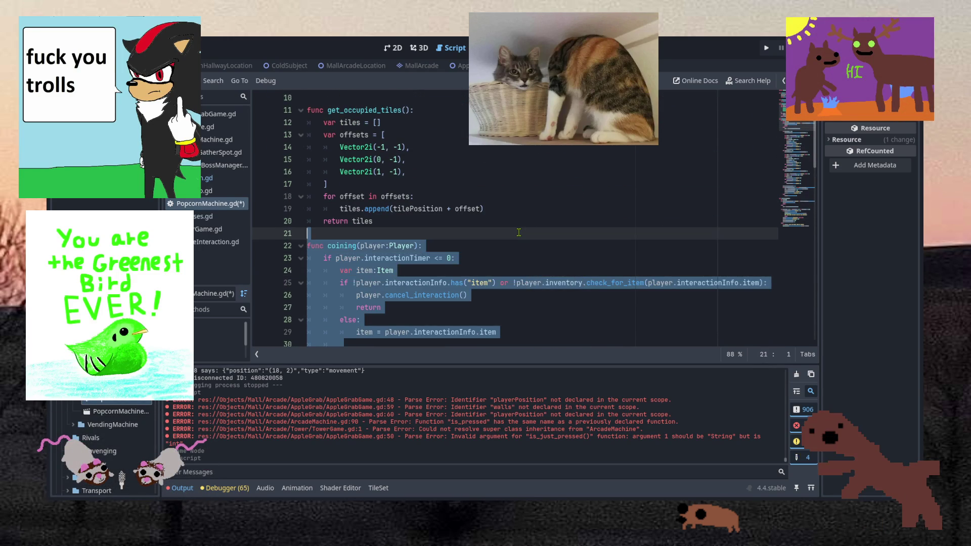
{"action": "key", "text": "BackSpace"}
{"action": "scroll", "coordinate": [518, 232], "scroll_direction": "up", "scroll_amount": 3}
{"action": "left_click", "coordinate": [474, 220]}
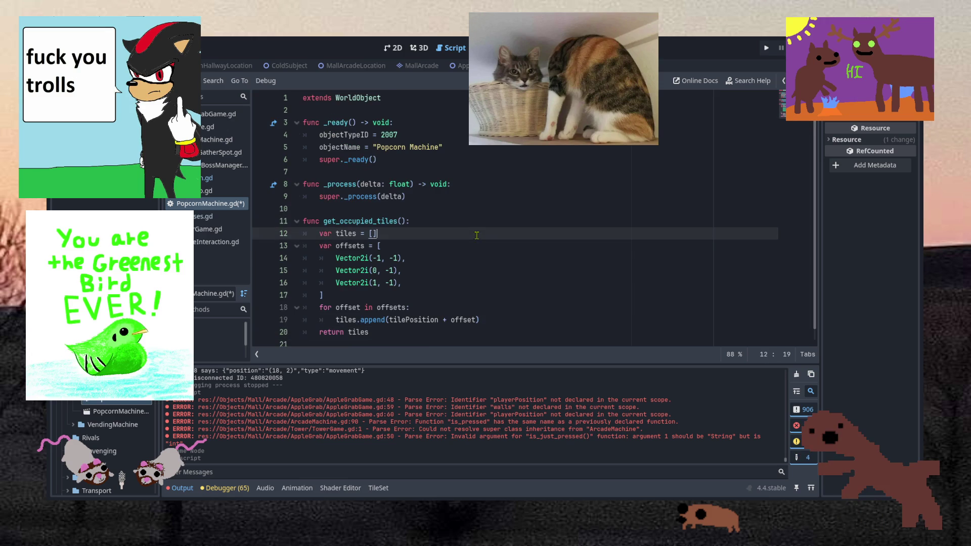
{"action": "key", "text": "ctrl+s"}
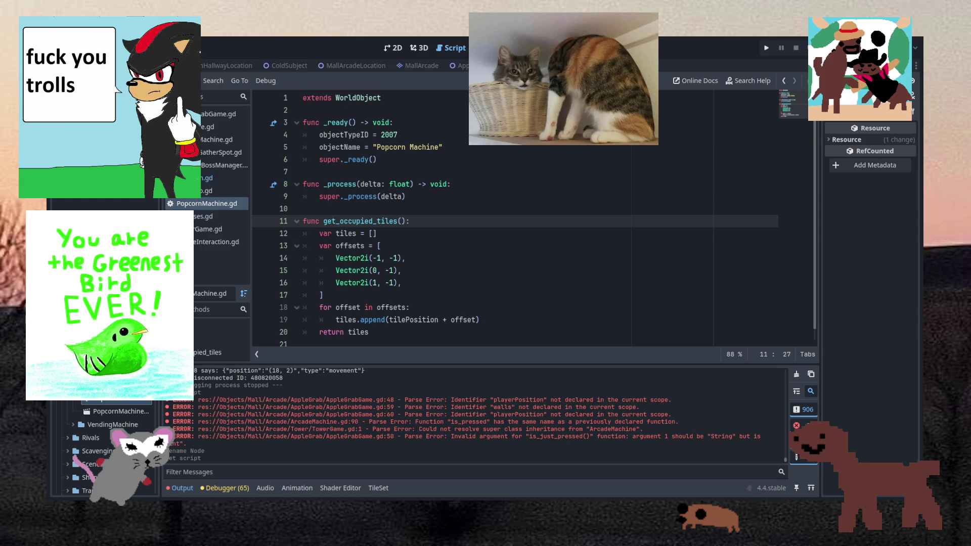
{"action": "left_click", "coordinate": [428, 196]}
{"action": "scroll", "coordinate": [428, 192], "scroll_direction": "down", "scroll_amount": 1}
{"action": "scroll", "coordinate": [428, 193], "scroll_direction": "up", "scroll_amount": 1}
{"action": "left_click", "coordinate": [218, 178]}
{"action": "left_click", "coordinate": [217, 203]}
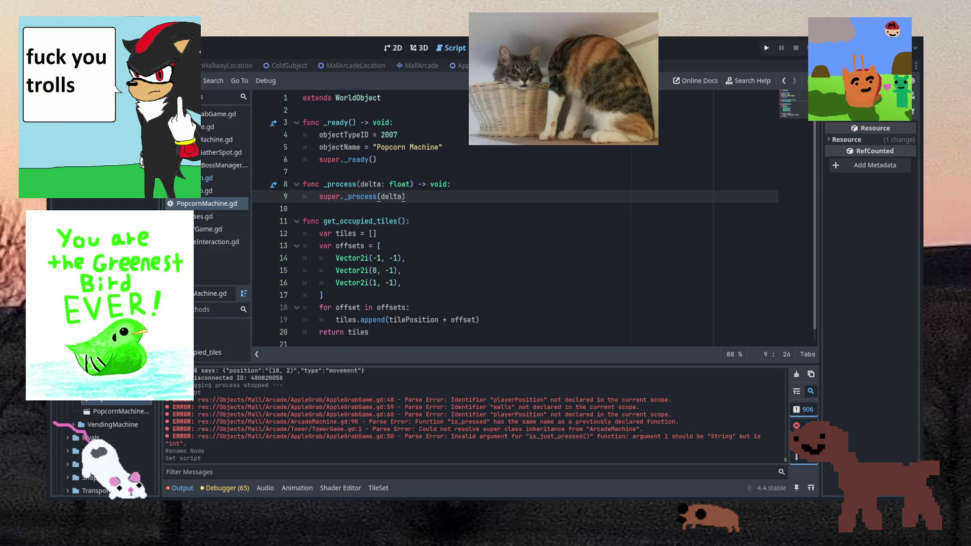
{"action": "scroll", "coordinate": [104, 445], "scroll_direction": "down", "scroll_amount": 5}
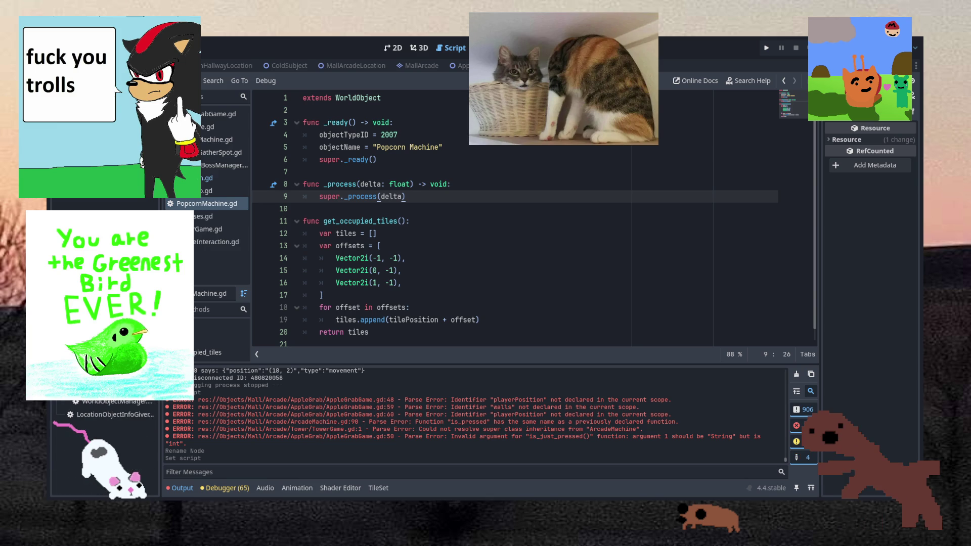
{"action": "double_click", "coordinate": [101, 428]}
{"action": "left_click", "coordinate": [489, 233]}
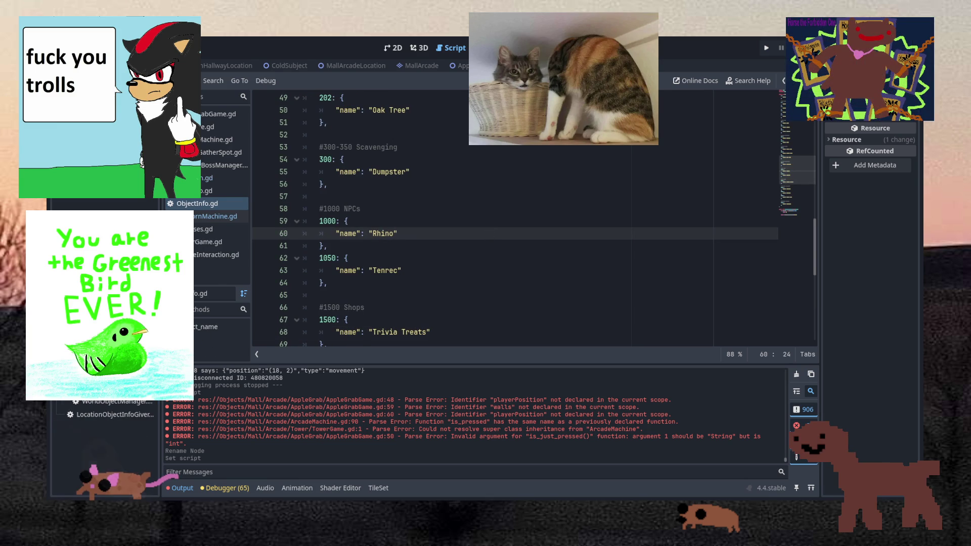
{"action": "scroll", "coordinate": [377, 289], "scroll_direction": "up", "scroll_amount": 1}
{"action": "scroll", "coordinate": [383, 271], "scroll_direction": "down", "scroll_amount": 5}
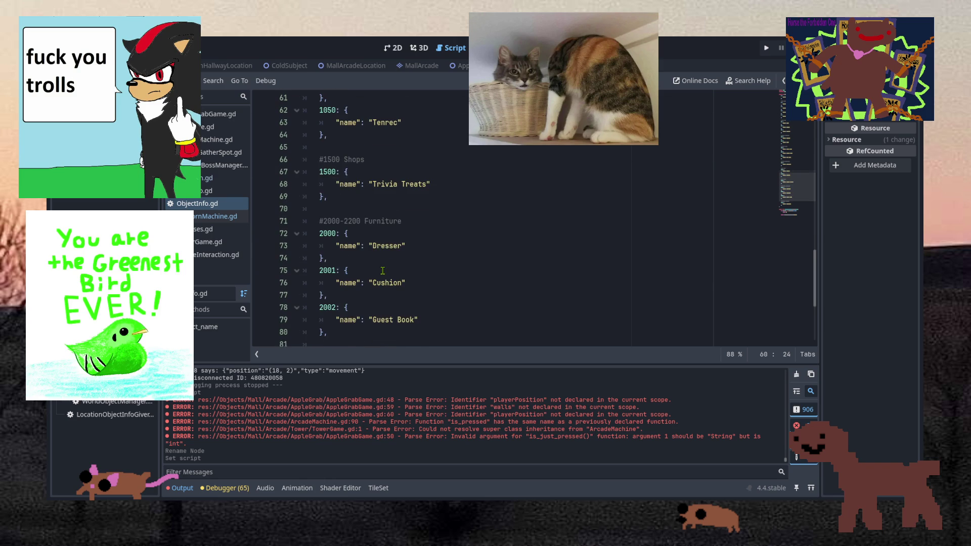
{"action": "scroll", "coordinate": [382, 270], "scroll_direction": "down", "scroll_amount": 3}
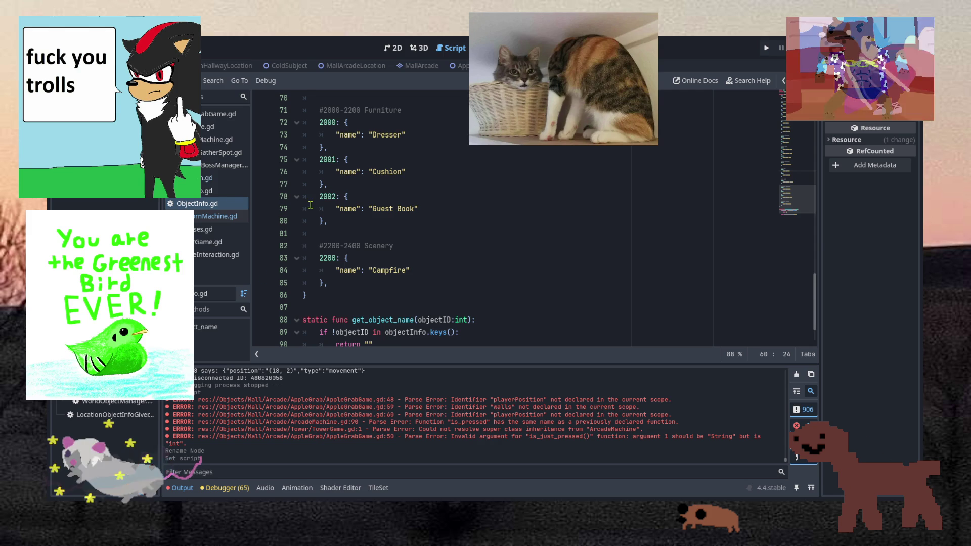
{"action": "left_click", "coordinate": [201, 217]}
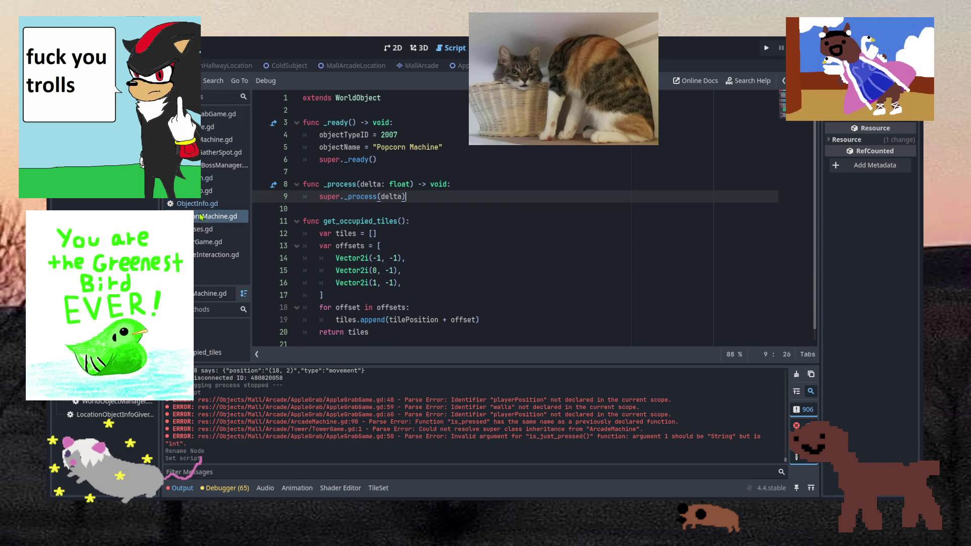
Change objectTypeID from 2007 to 2207 in PopcornMachine.gd and save
{"action": "double_click", "coordinate": [397, 136]}
{"action": "type", "text": "2207"}
{"action": "key", "text": "ctrl+s"}
{"action": "scroll", "coordinate": [439, 165], "scroll_direction": "down", "scroll_amount": 1}
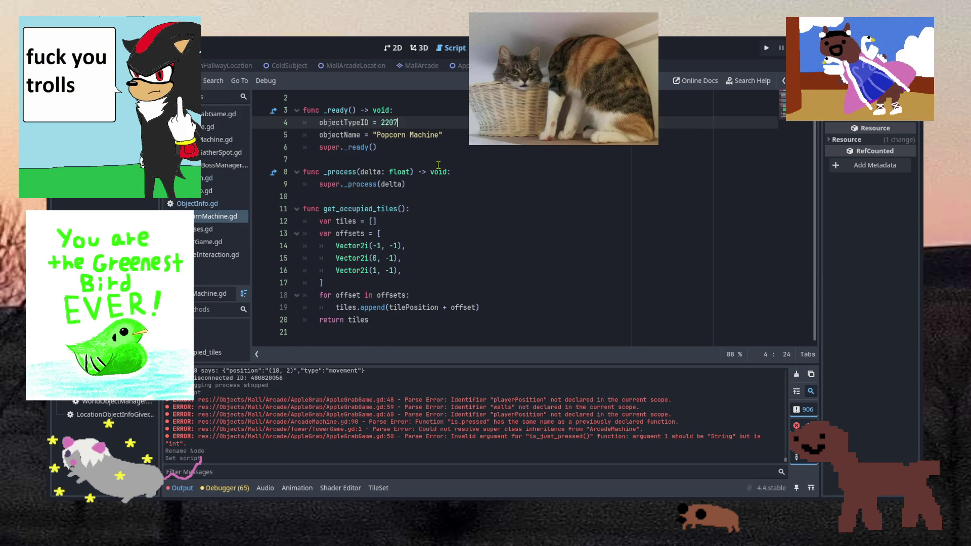
{"action": "scroll", "coordinate": [438, 165], "scroll_direction": "up", "scroll_amount": 1}
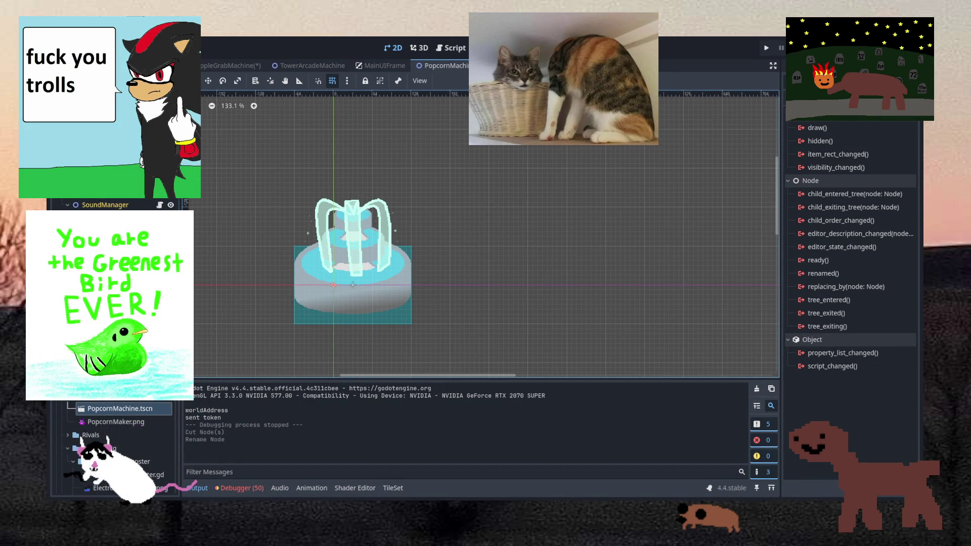
Delete the fountain AnimatedSprite2D and add an empty Sprite2D node in its place
{"action": "left_click", "coordinate": [294, 197]}
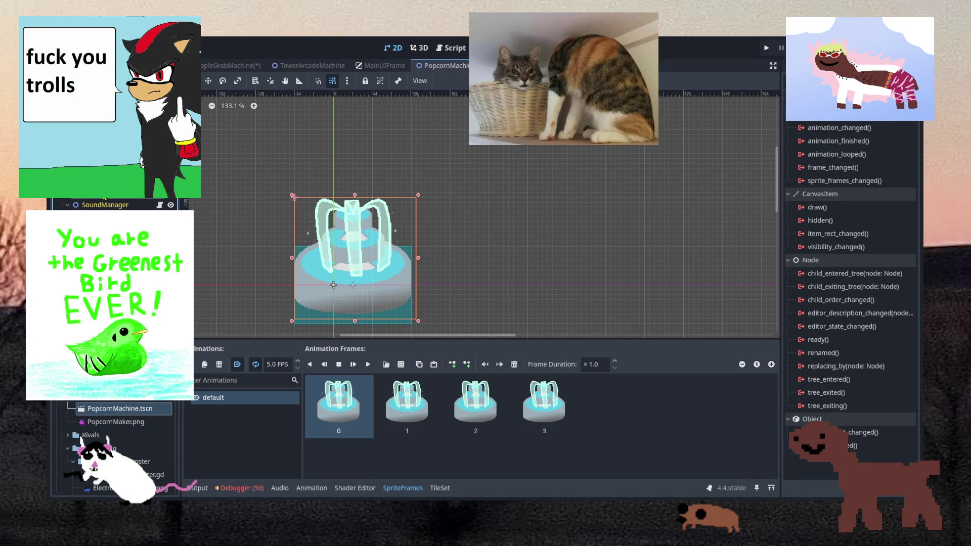
{"action": "key", "text": "Delete"}
{"action": "key", "text": "Up"}
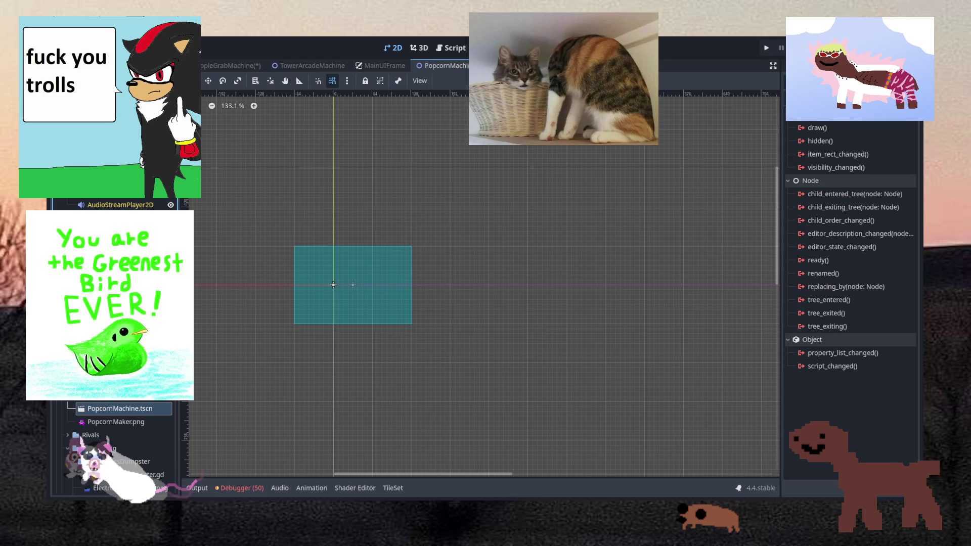
{"action": "key", "text": "Up"}
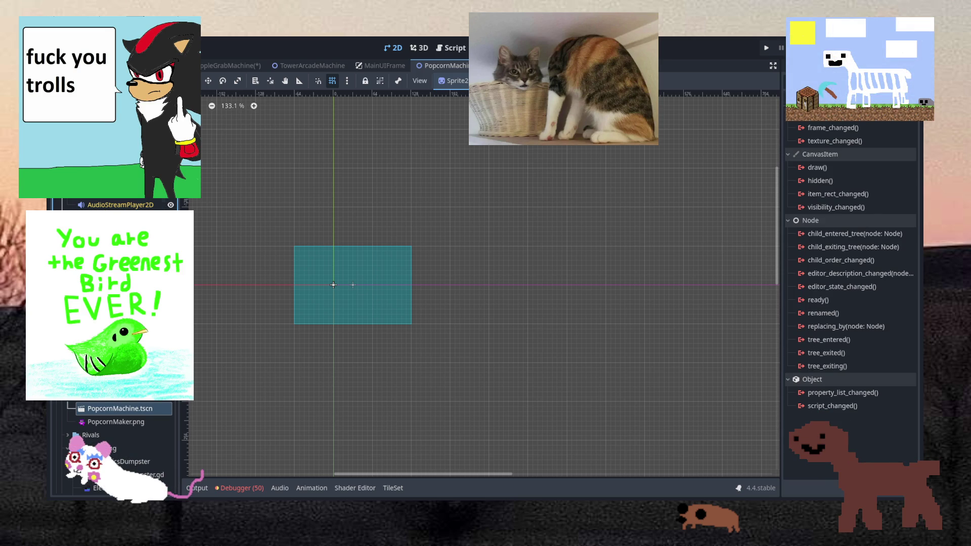
{"action": "scroll", "coordinate": [111, 205], "scroll_direction": "up", "scroll_amount": 1}
{"action": "left_click", "coordinate": [805, 113]}
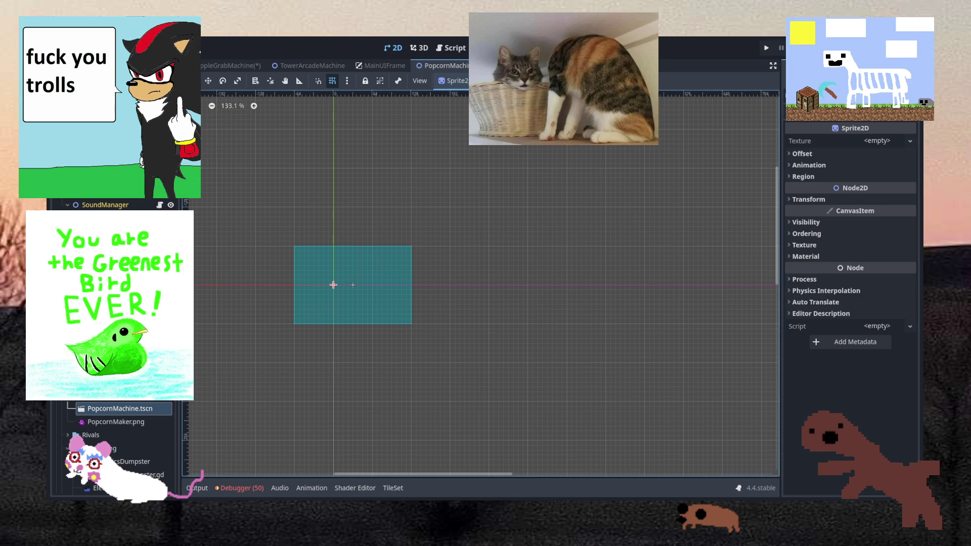
Set PopcornMaker.png as the Sprite2D texture, reposition the cart, and save the scene
{"action": "mouse_move", "coordinate": [115, 422]}
{"action": "left_mouse_down"}
{"action": "mouse_move", "coordinate": [889, 158]}
{"action": "mouse_move", "coordinate": [880, 141]}
{"action": "left_mouse_up"}
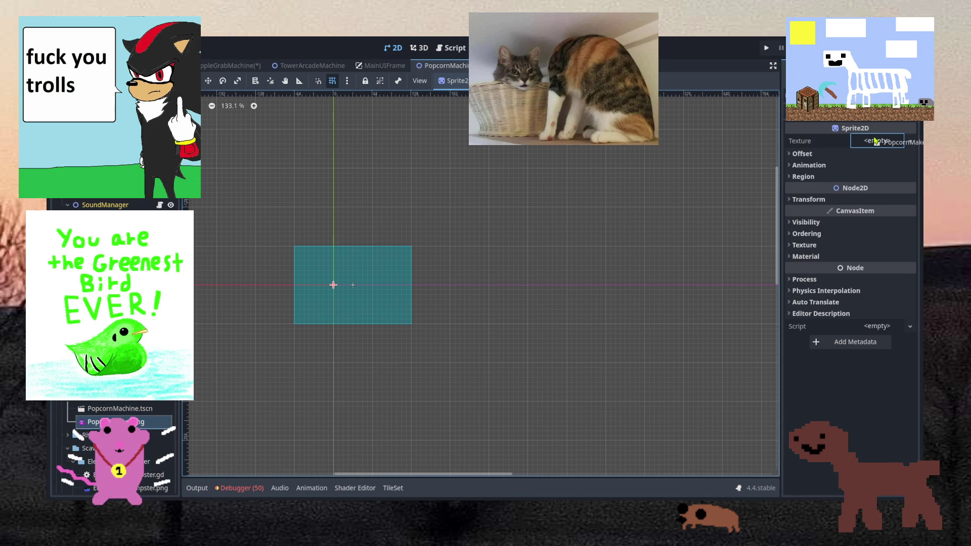
{"action": "scroll", "coordinate": [356, 325], "scroll_direction": "up", "scroll_amount": 4}
{"action": "mouse_move", "coordinate": [357, 328]}
{"action": "left_mouse_down"}
{"action": "mouse_move", "coordinate": [409, 296]}
{"action": "mouse_move", "coordinate": [430, 296]}
{"action": "mouse_move", "coordinate": [402, 296]}
{"action": "left_mouse_up"}
{"action": "left_click", "coordinate": [484, 308]}
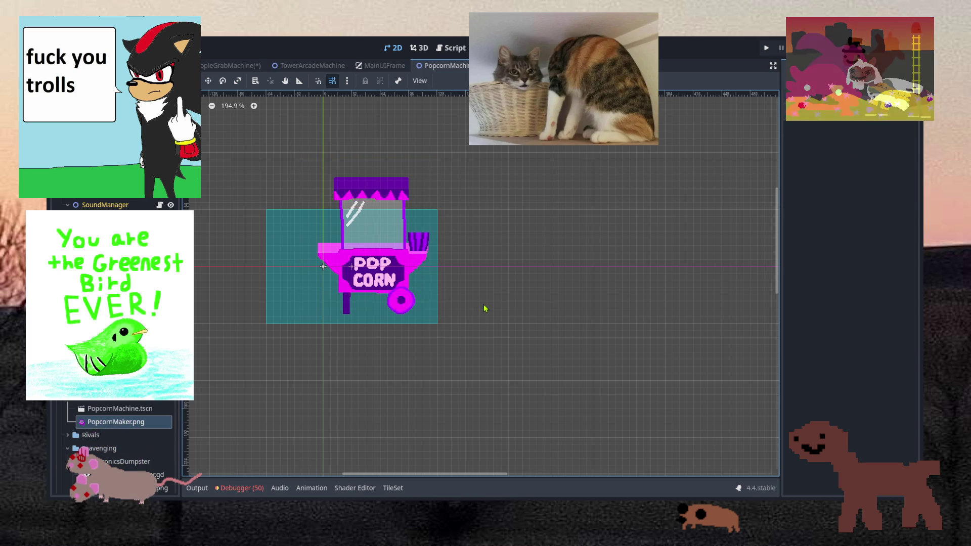
{"action": "key", "text": "ctrl+s"}
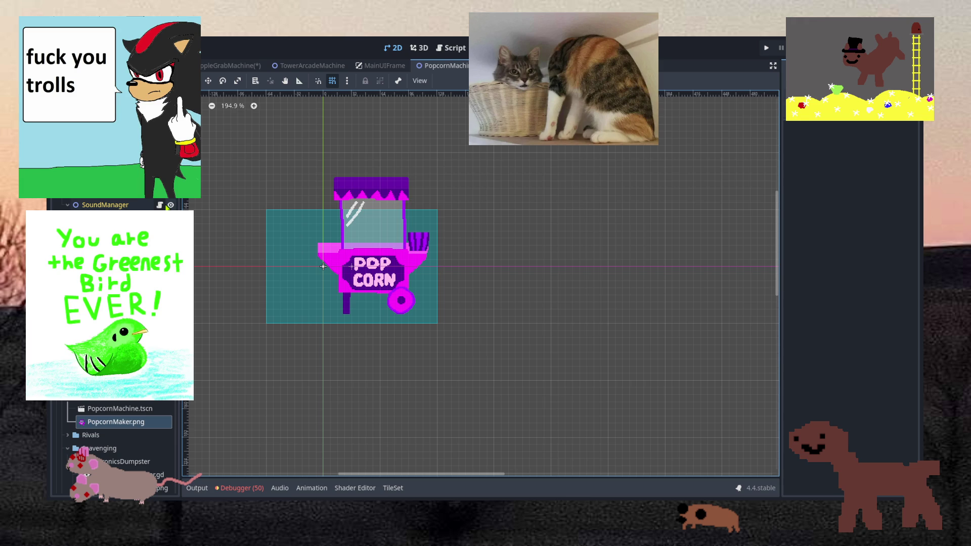
Shrink the collision rectangle to cover the cart's lower half and save
{"action": "left_click", "coordinate": [325, 261]}
{"action": "left_click_drag", "start_coordinate": [267, 209], "coordinate": [325, 262]}
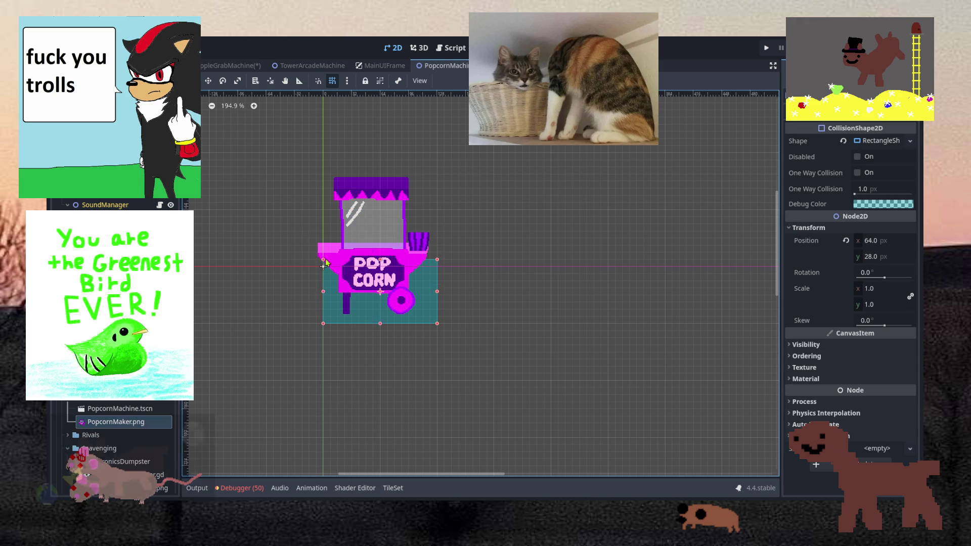
{"action": "left_click", "coordinate": [476, 289]}
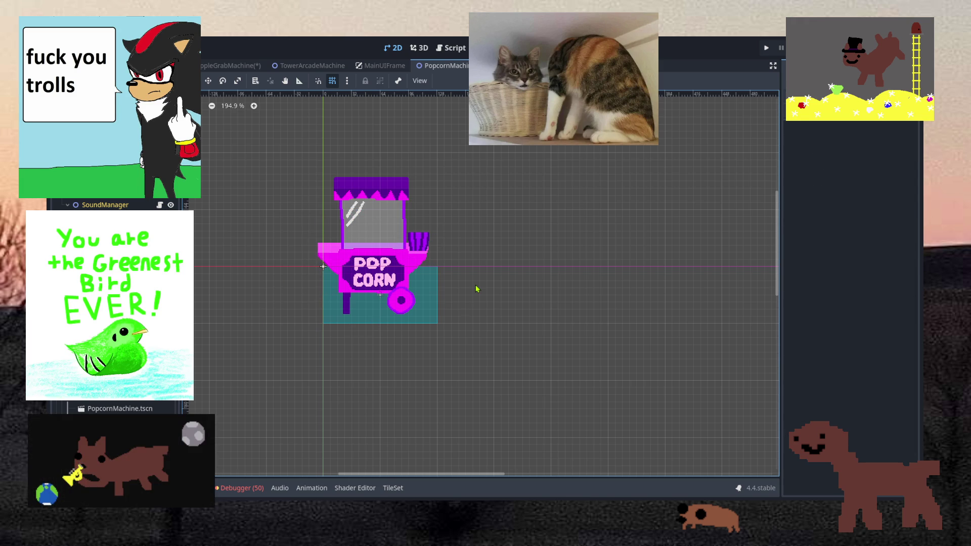
{"action": "key", "text": "ctrl+z"}
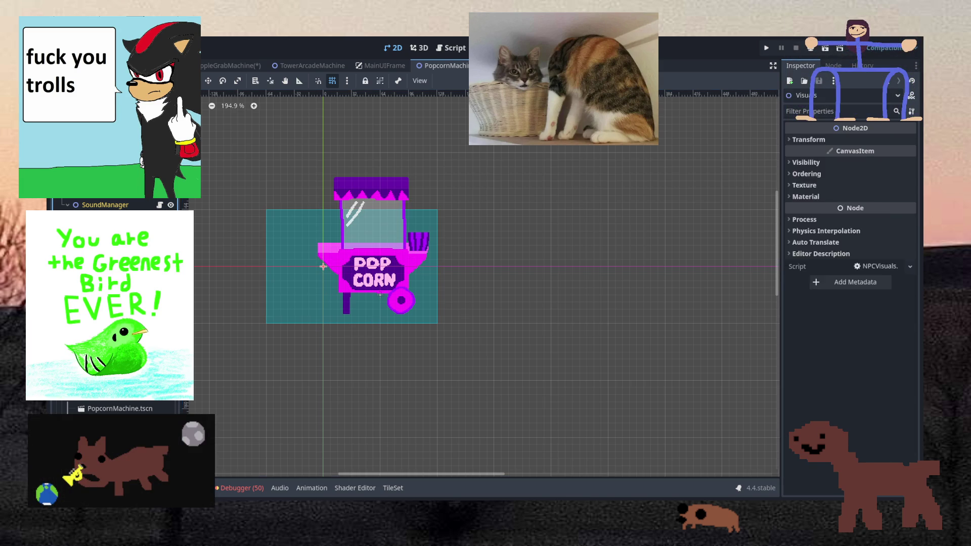
{"action": "left_click", "coordinate": [362, 204]}
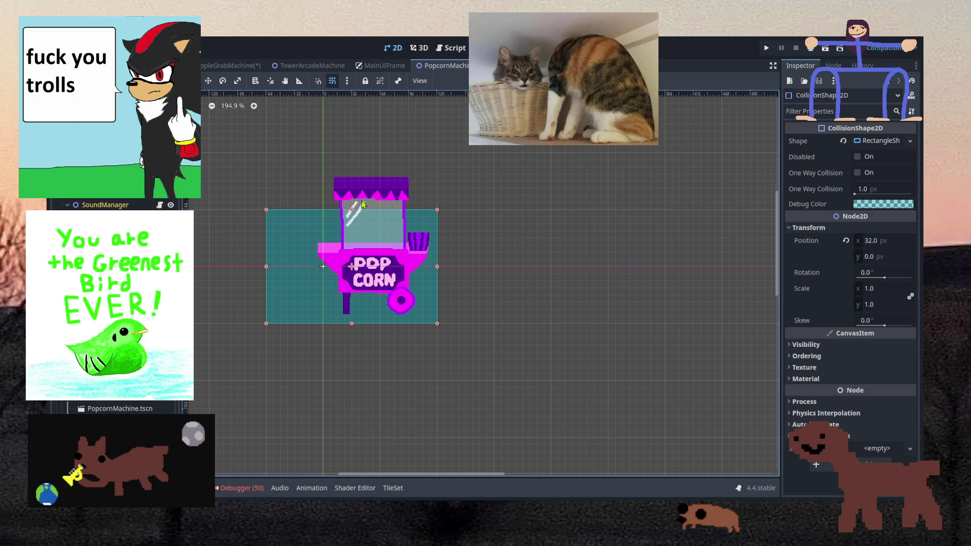
{"action": "mouse_move", "coordinate": [267, 209]}
{"action": "left_mouse_down"}
{"action": "mouse_move", "coordinate": [310, 243]}
{"action": "mouse_move", "coordinate": [324, 269]}
{"action": "left_mouse_up"}
{"action": "key", "text": "ctrl+s"}
{"action": "left_click", "coordinate": [508, 273]}
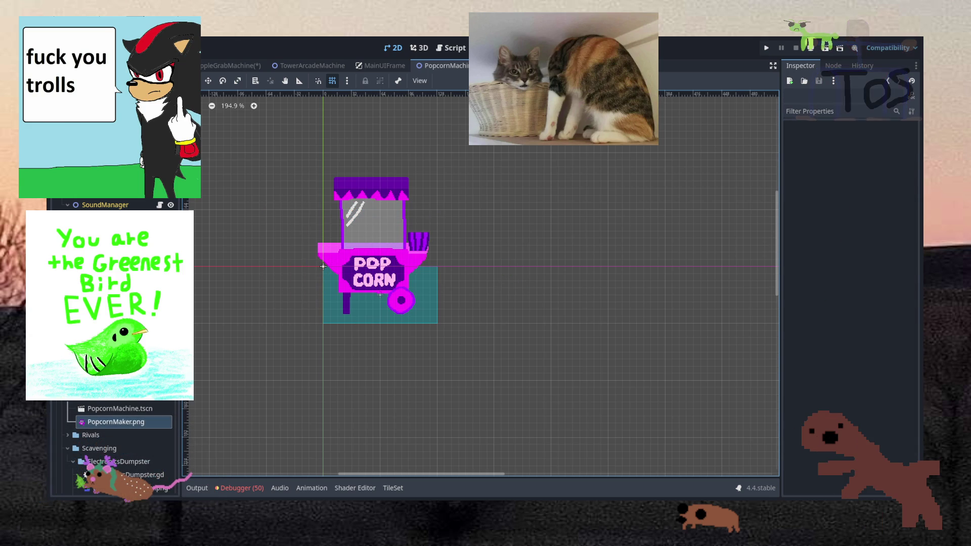
{"action": "key", "text": "ctrl+F3"}
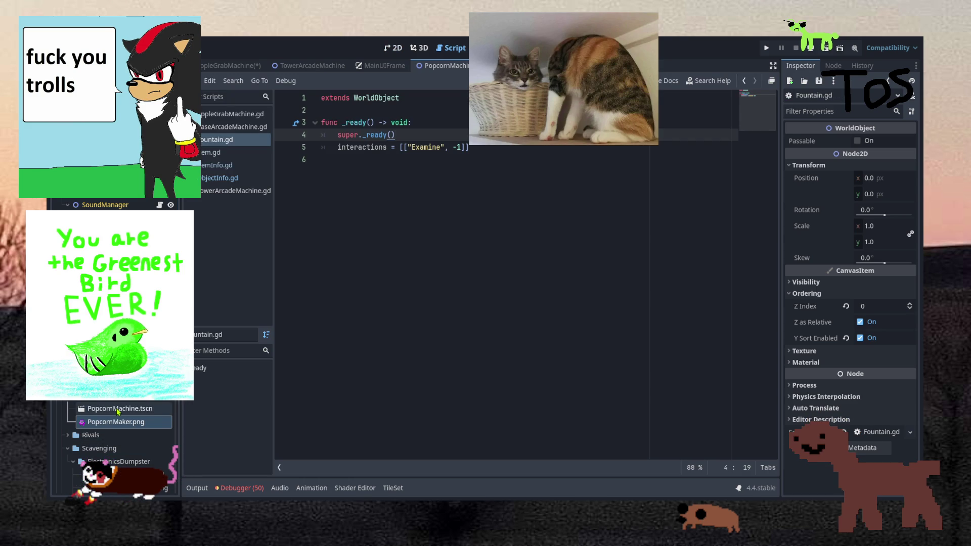
Copy all of the Fountain script's code
{"action": "scroll", "coordinate": [117, 412], "scroll_direction": "up", "scroll_amount": 2}
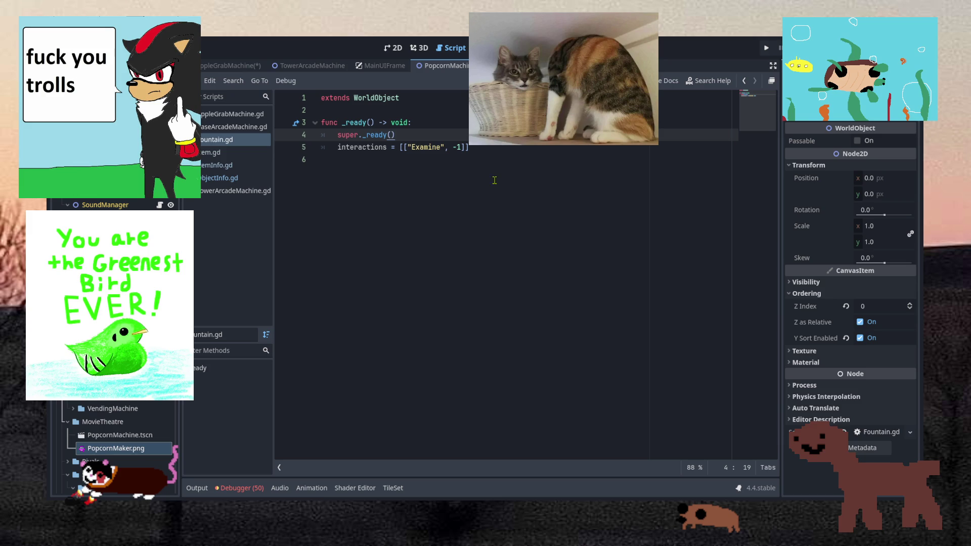
{"action": "left_click", "coordinate": [508, 150]}
{"action": "key", "text": "ctrl+a"}
{"action": "key", "text": "ctrl+c"}
{"action": "left_click", "coordinate": [508, 151]}
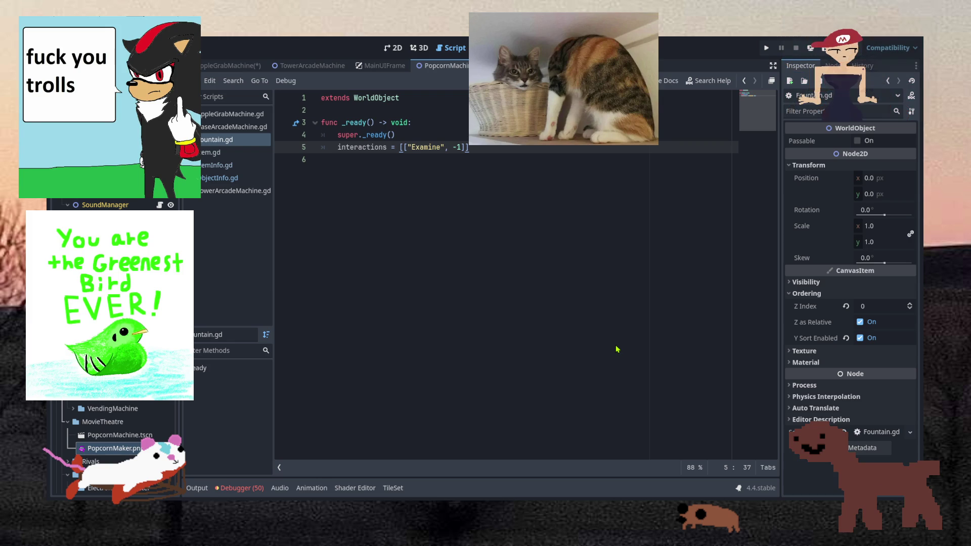
Create a new PopcornMachine.gd script containing the pasted Fountain code and save it
{"action": "left_click", "coordinate": [363, 194]}
{"action": "key", "text": "ctrl+a"}
{"action": "key", "text": "ctrl+v"}
{"action": "key", "text": "ctrl+s"}
{"action": "left_click", "coordinate": [388, 135]}
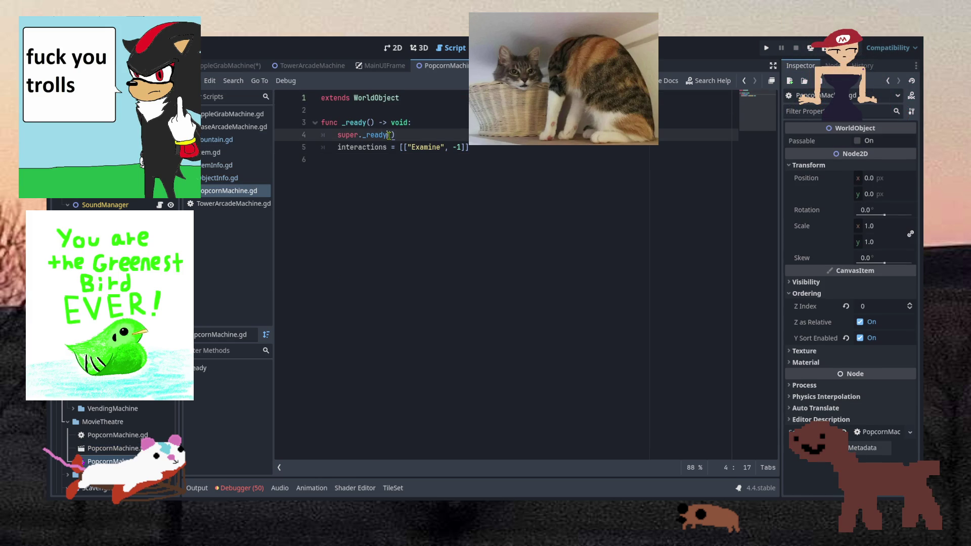
{"action": "left_click", "coordinate": [219, 177]}
{"action": "left_click", "coordinate": [143, 449]}
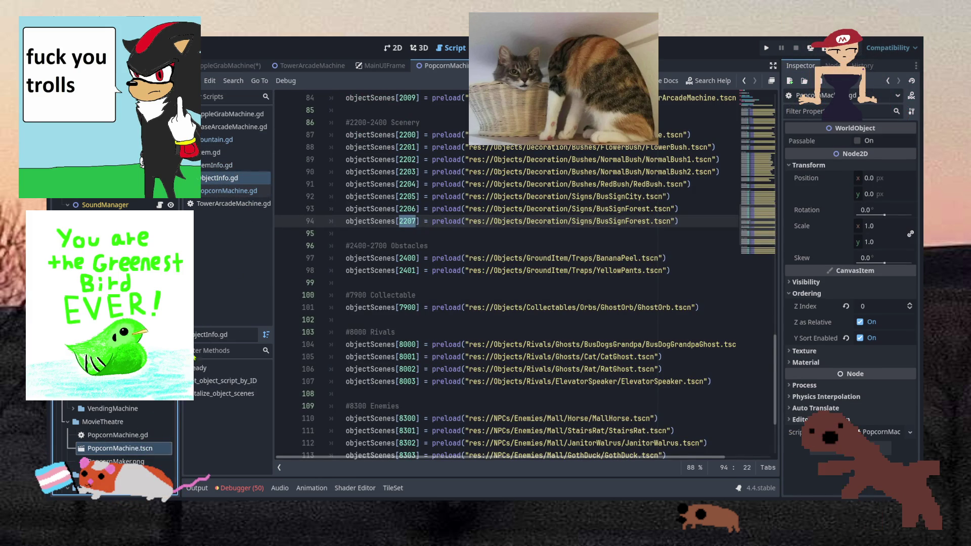
Point objectScenes[2207] at PopcornMachine.tscn, save ObjectInfo.gd, and run the game
{"action": "left_click_drag", "start_coordinate": [670, 221], "coordinate": [469, 221]}
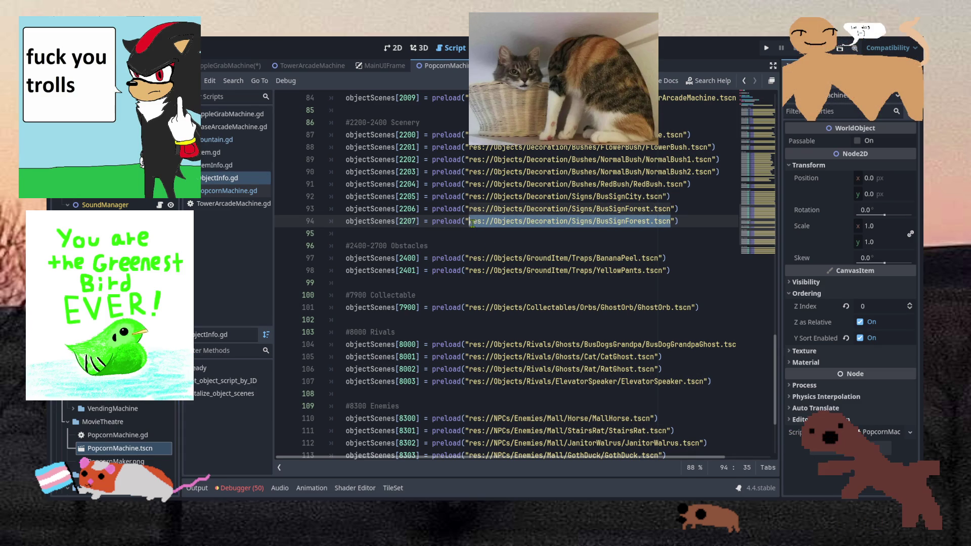
{"action": "type", "text": "res://Objects/MovieTheatre/PopcornMachine.tscn"}
{"action": "key", "text": "ctrl+s"}
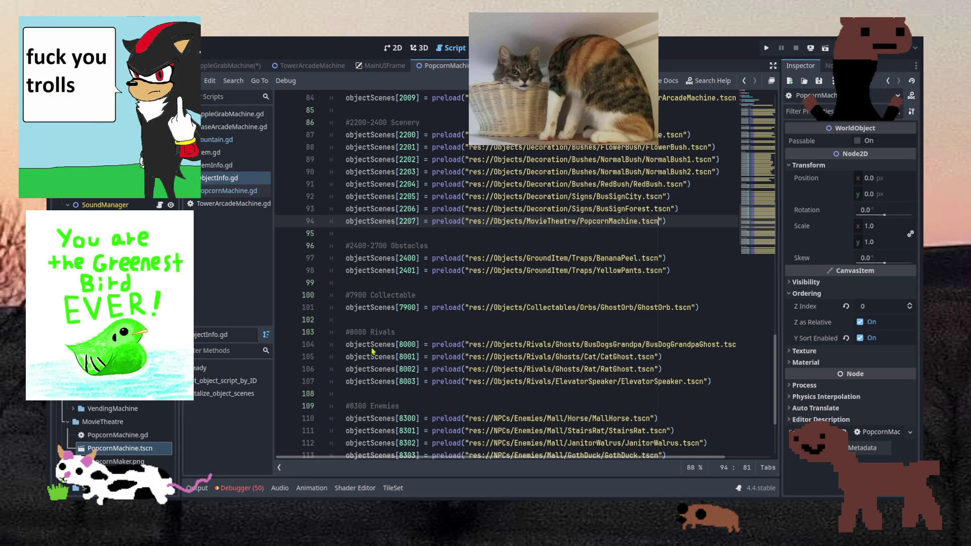
{"action": "left_click", "coordinate": [772, 49]}
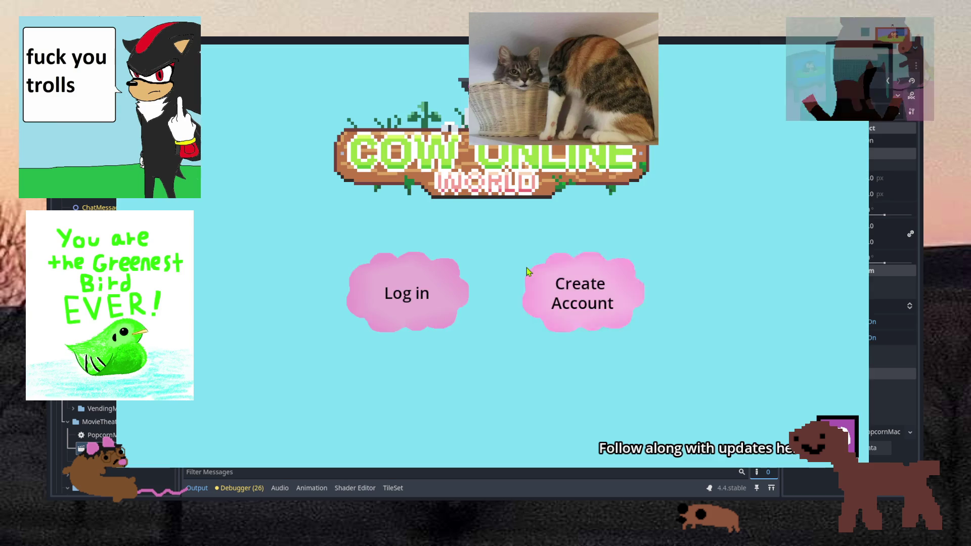
Log into the running game with the test account's username and password
{"action": "left_click", "coordinate": [408, 292]}
{"action": "type", "text": "bee"}
{"action": "key", "text": "Tab"}
{"action": "type", "text": "********"}
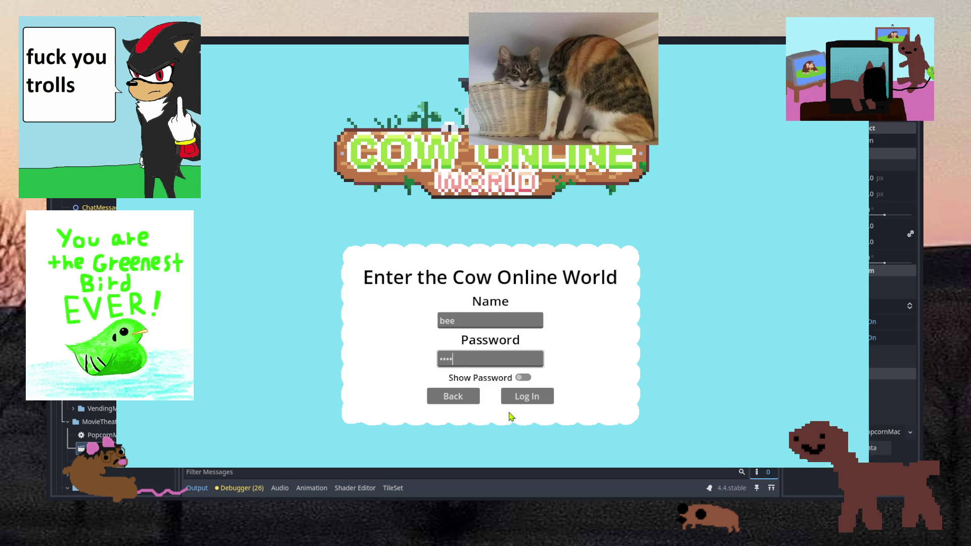
{"action": "left_click", "coordinate": [527, 396]}
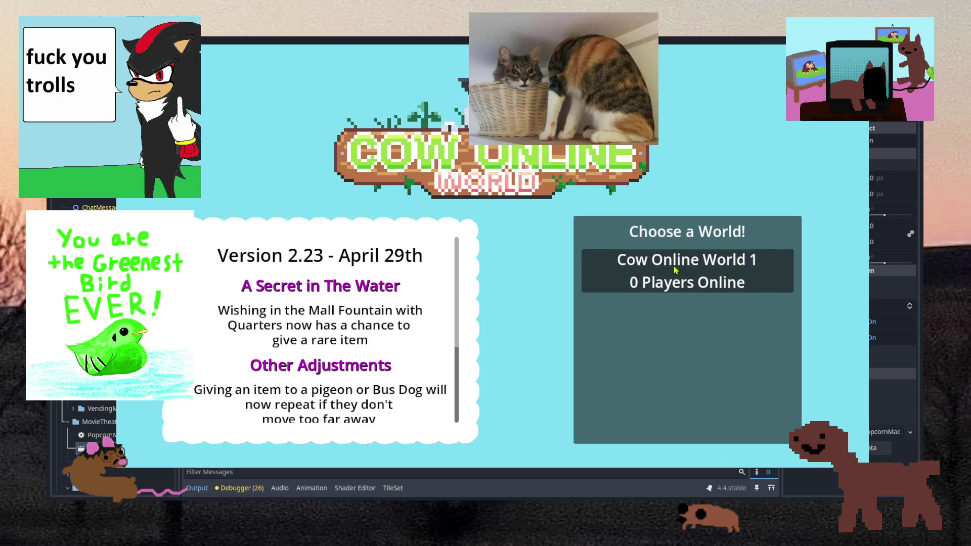
Enter the game world, walk left, then stop the run with F8 and relaunch with F5
{"action": "left_click", "coordinate": [675, 271]}
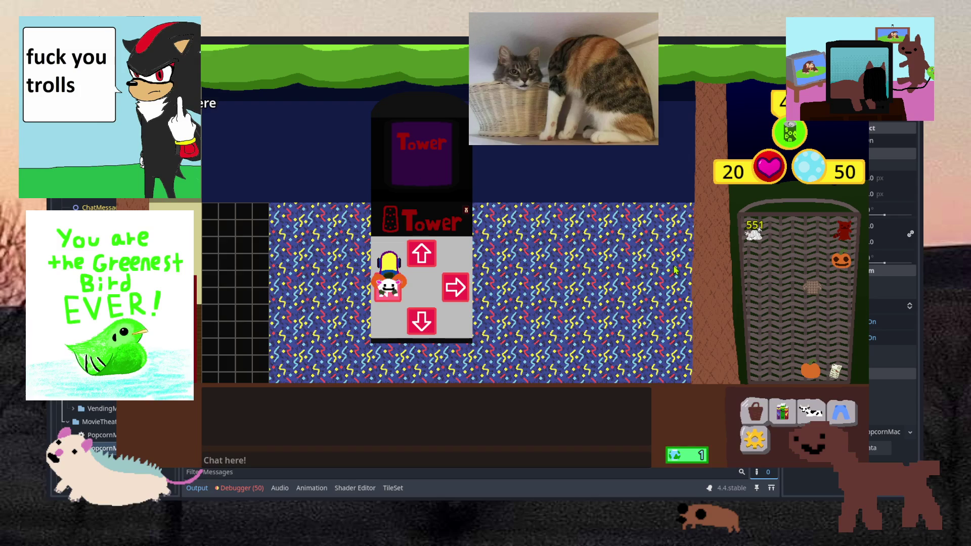
{"action": "left_click", "coordinate": [197, 275]}
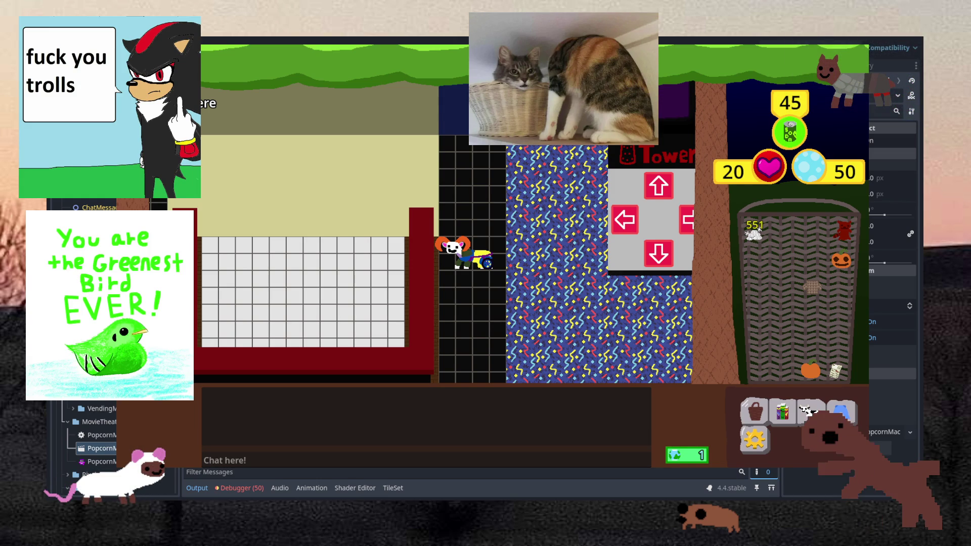
{"action": "key", "text": "F8"}
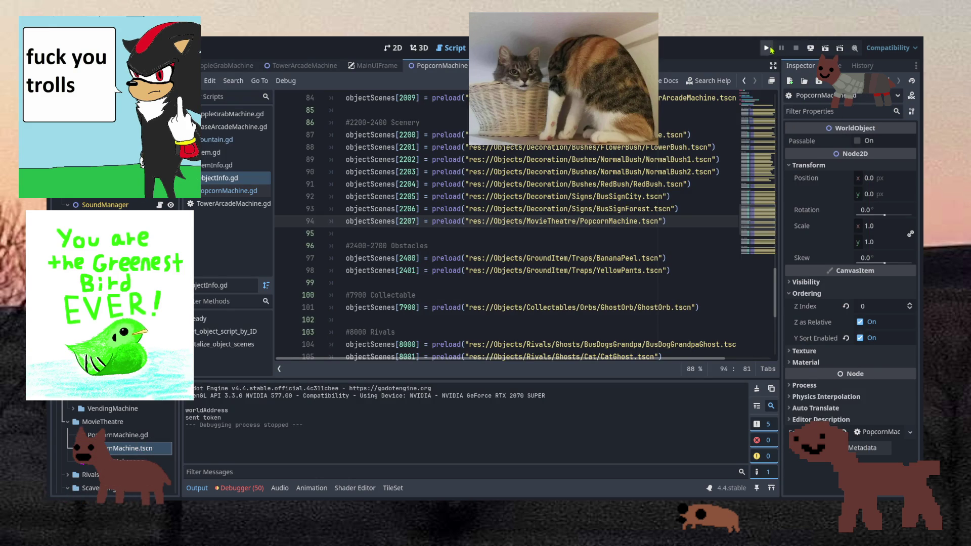
{"action": "key", "text": "F5"}
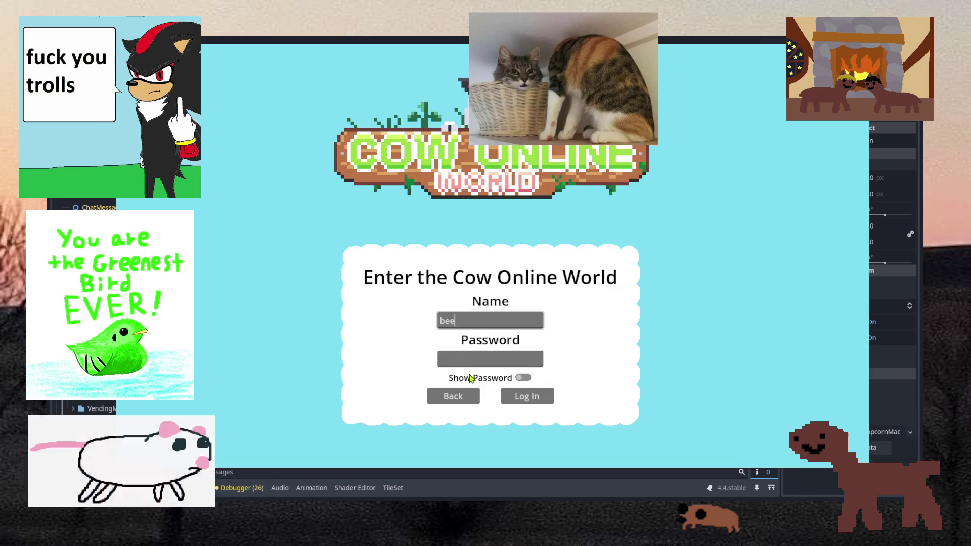
Log in with the account password and join Cow Online World 1
{"action": "left_click", "coordinate": [469, 360]}
{"action": "type", "text": "rtyerty"}
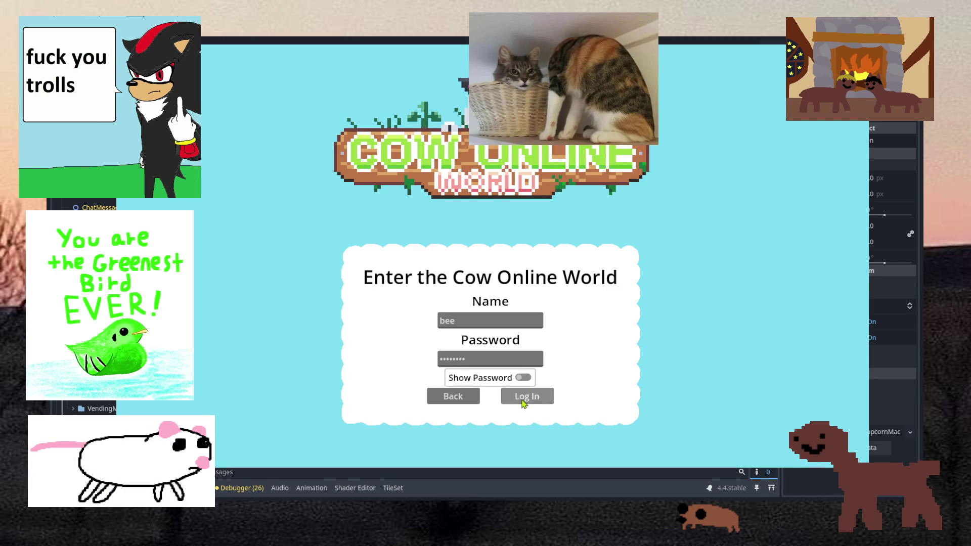
{"action": "left_click", "coordinate": [523, 403]}
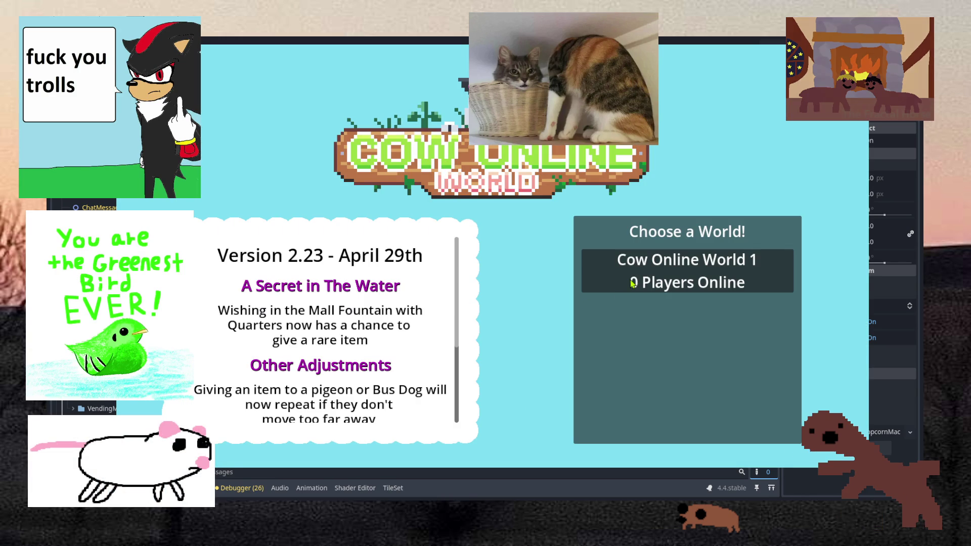
{"action": "left_click", "coordinate": [633, 285]}
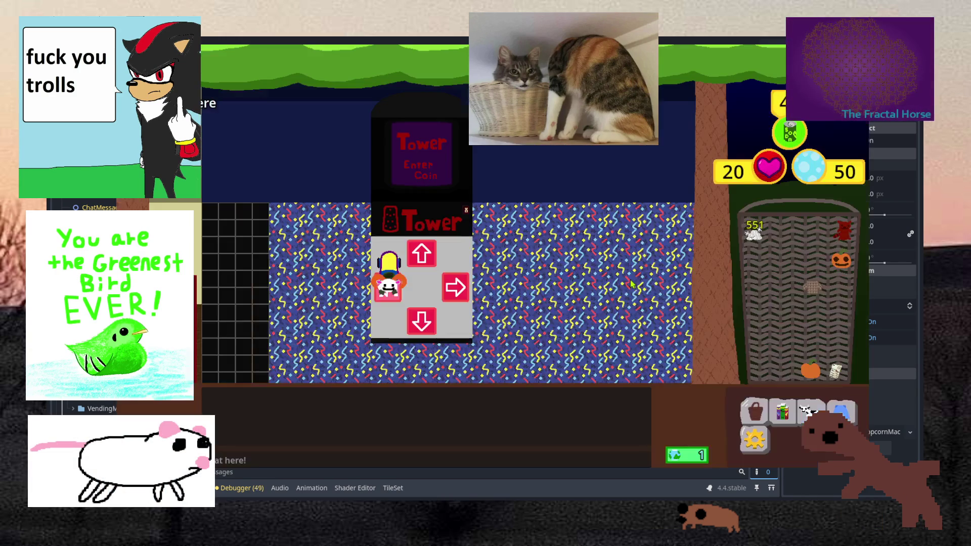
Walk the character through the dark corridor to the pink POP CORN cart
{"action": "left_click", "coordinate": [273, 317]}
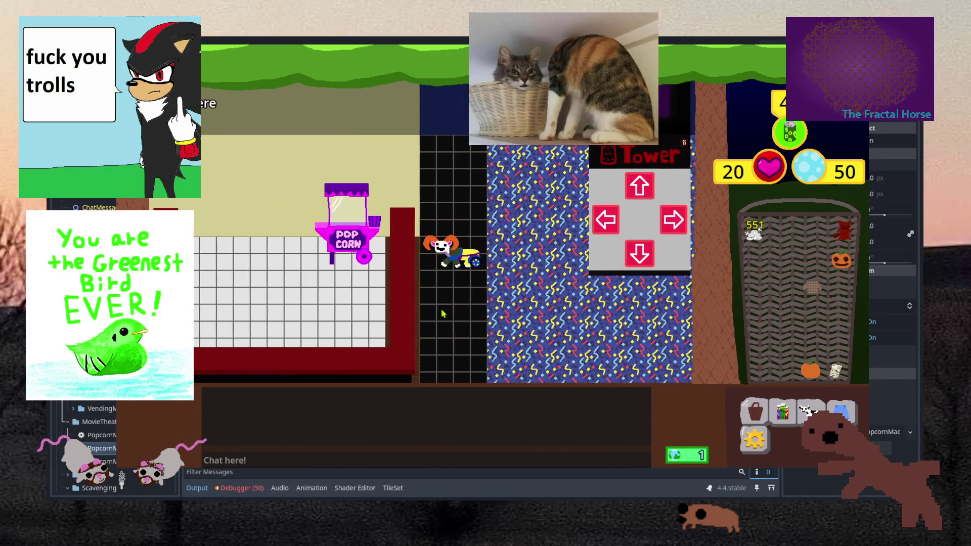
{"action": "left_click", "coordinate": [441, 314]}
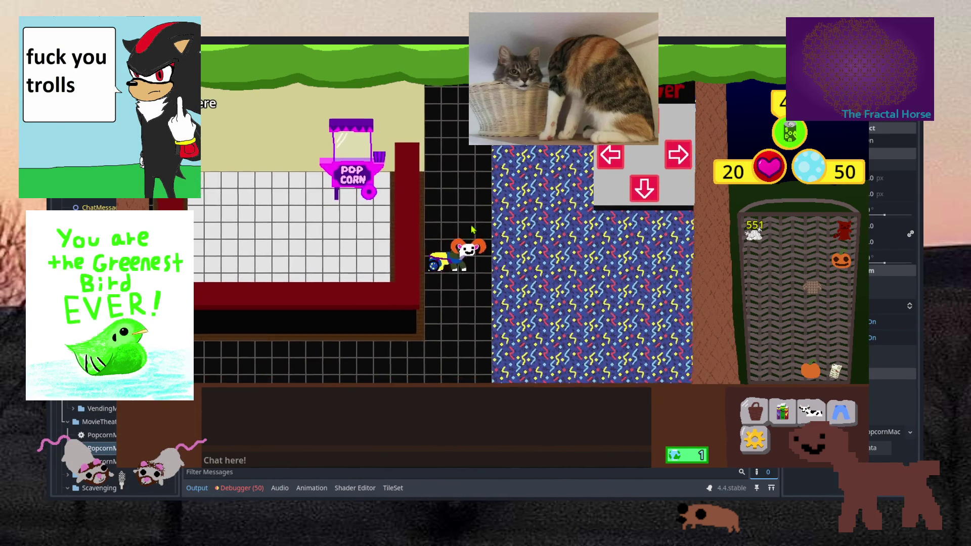
{"action": "left_click", "coordinate": [472, 230]}
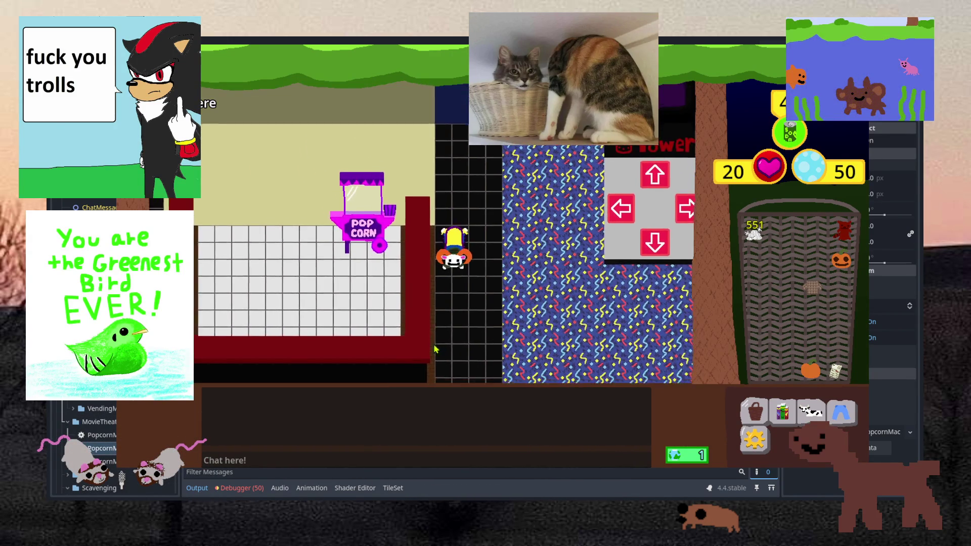
{"action": "left_click", "coordinate": [434, 349]}
{"action": "left_click", "coordinate": [481, 232]}
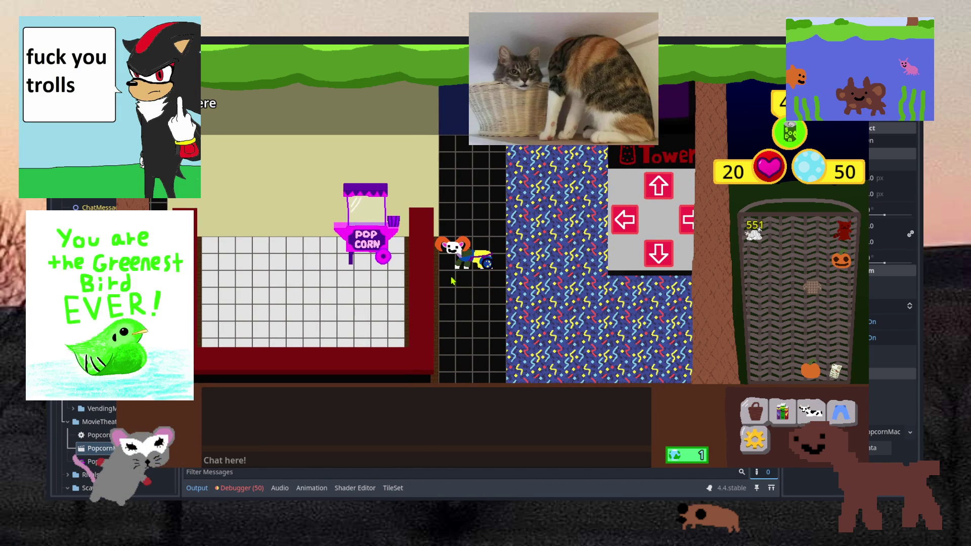
{"action": "left_click", "coordinate": [460, 307]}
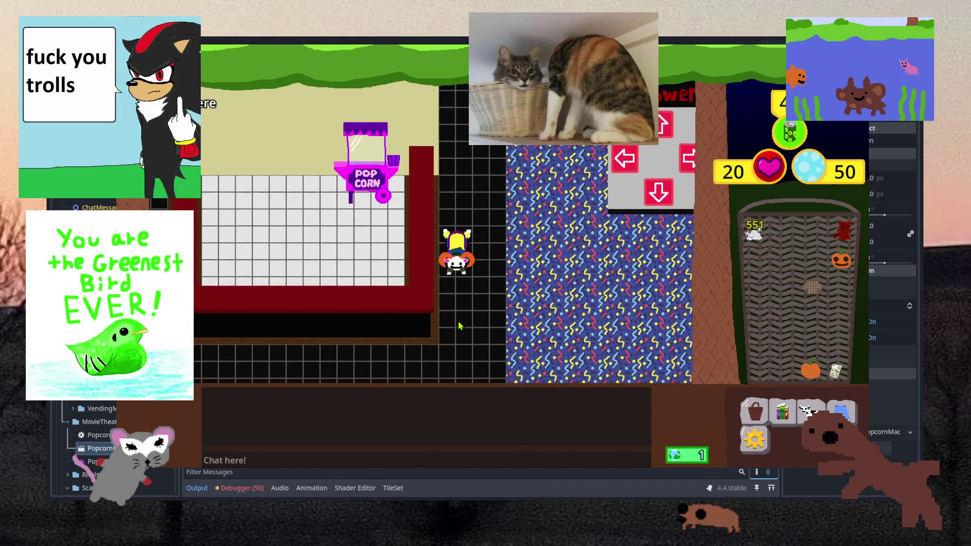
{"action": "left_click", "coordinate": [481, 299]}
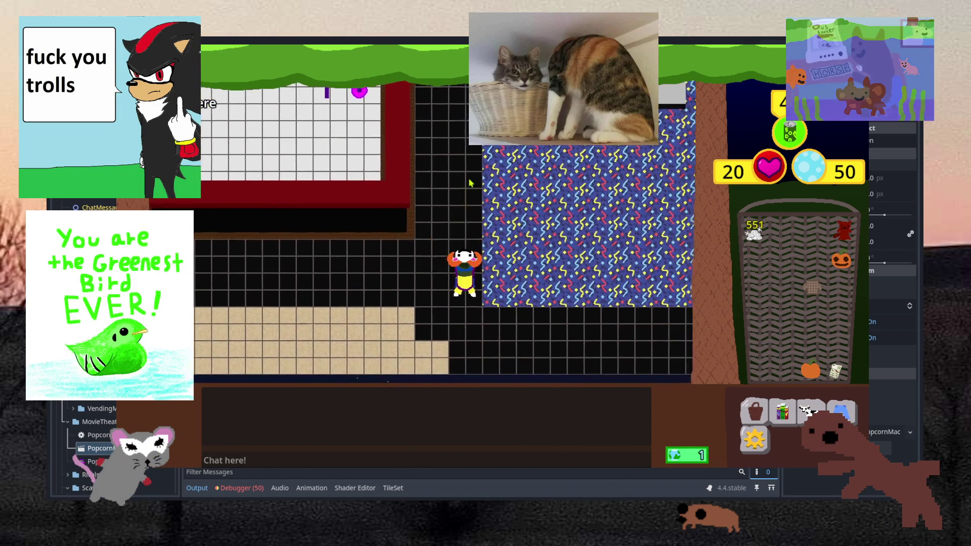
{"action": "left_click", "coordinate": [438, 151]}
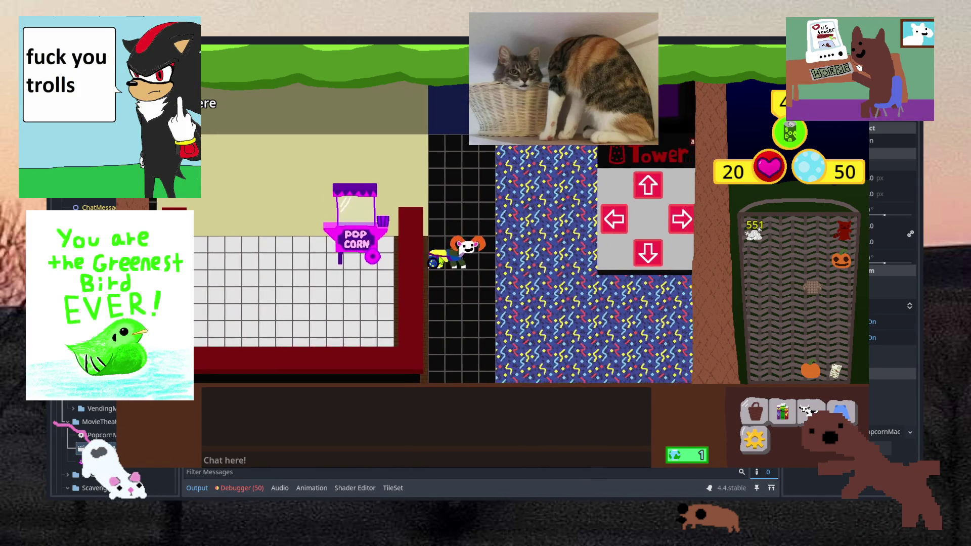
Check the popcorn cart's right-click options, then select the world object's name field in the Inspector
{"action": "right_click", "coordinate": [381, 223]}
{"action": "left_click", "coordinate": [407, 235]}
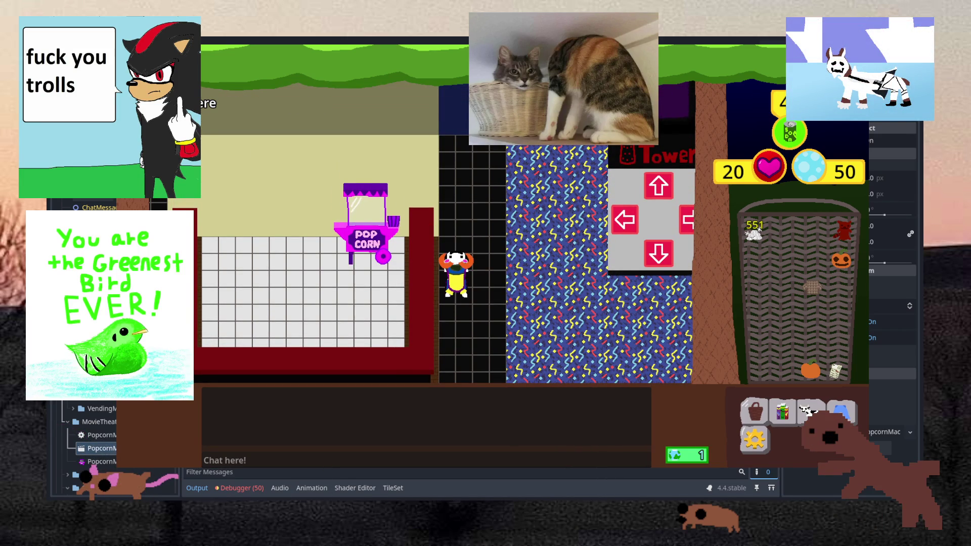
{"action": "left_click", "coordinate": [872, 140]}
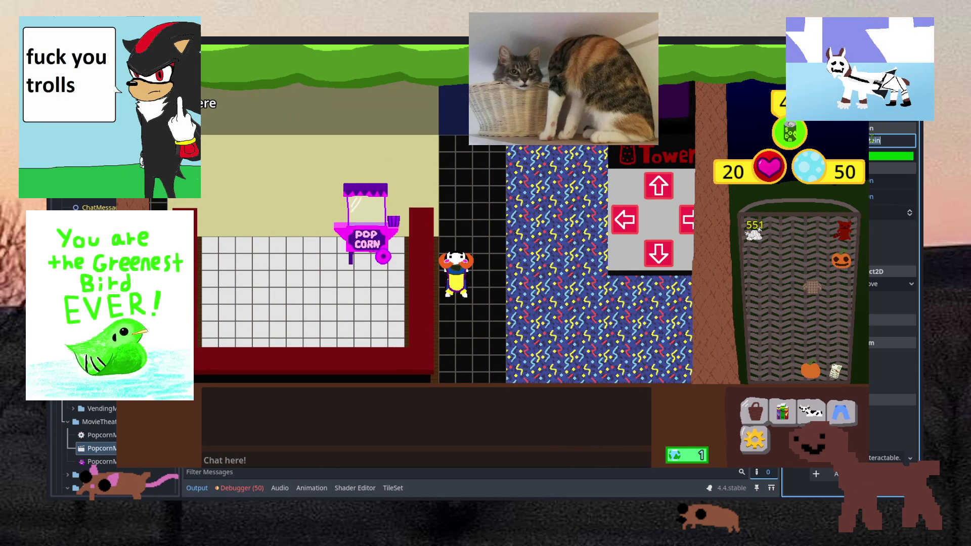
Name the world object 'Popcorn Machine' and check the cart's in-game options
{"action": "type", "text": "Popcorn Machine"}
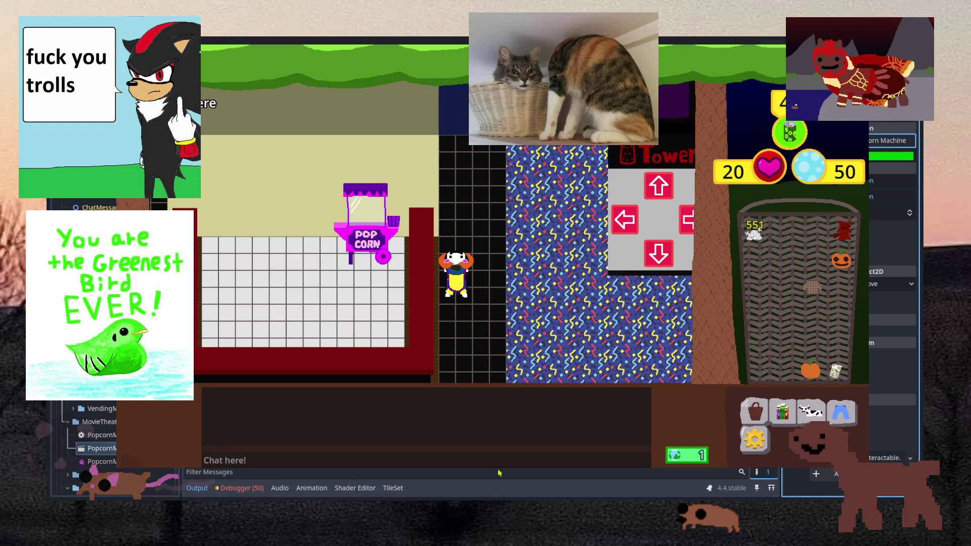
{"action": "right_click", "coordinate": [374, 261]}
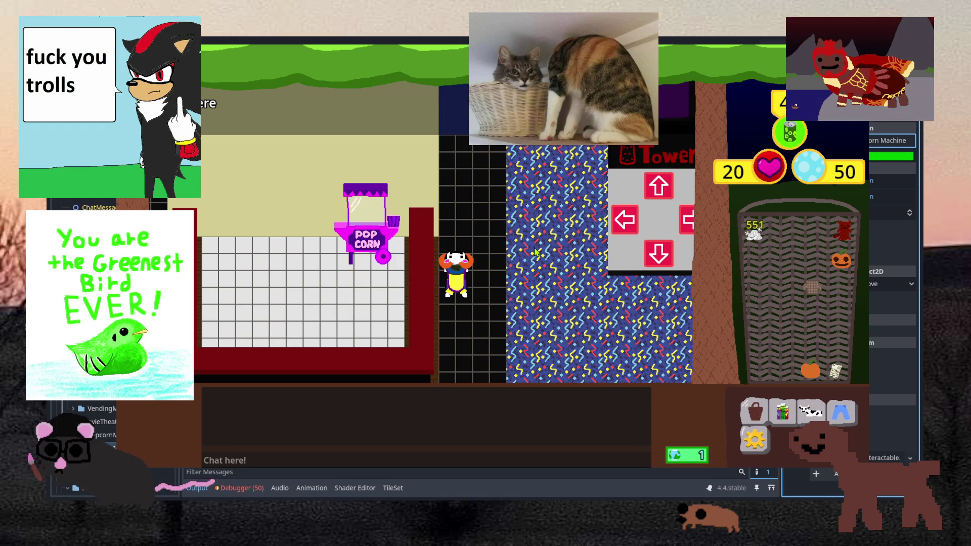
{"action": "right_click", "coordinate": [330, 197]}
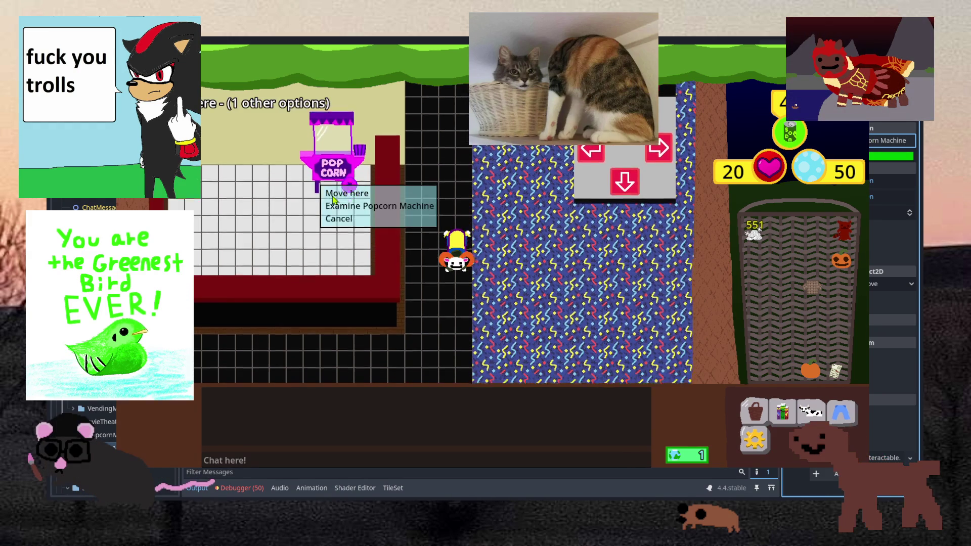
{"action": "left_click", "coordinate": [332, 193]}
Move around the cart and confirm it offers Examine Popcorn Machine alongside Move here and Cancel
{"action": "right_click", "coordinate": [285, 255]}
{"action": "left_click", "coordinate": [298, 260]}
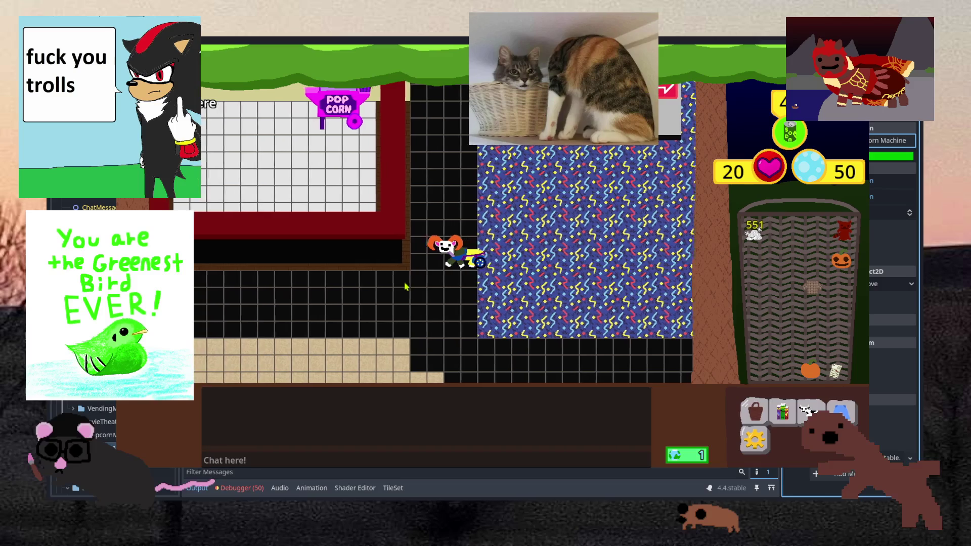
{"action": "right_click", "coordinate": [392, 182]}
{"action": "left_click", "coordinate": [339, 96]}
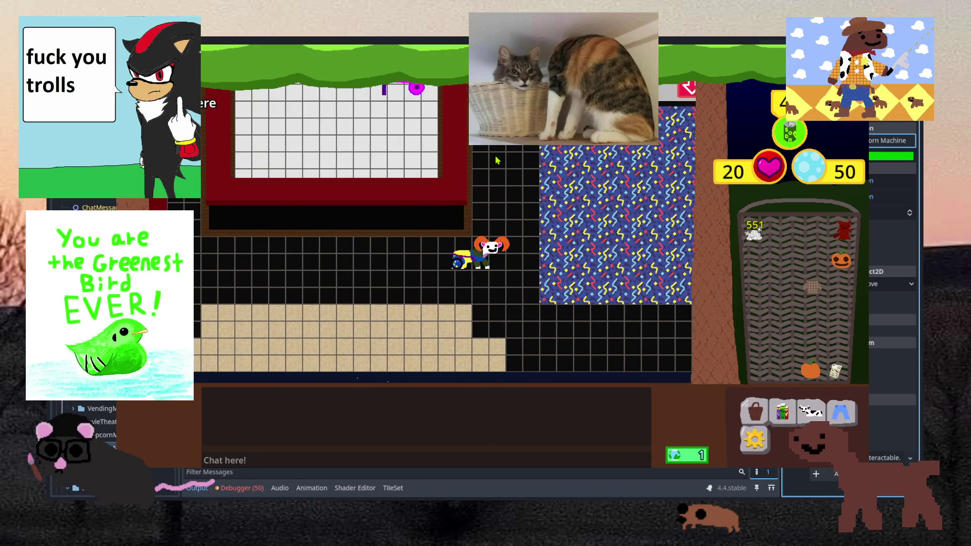
{"action": "right_click", "coordinate": [387, 121]}
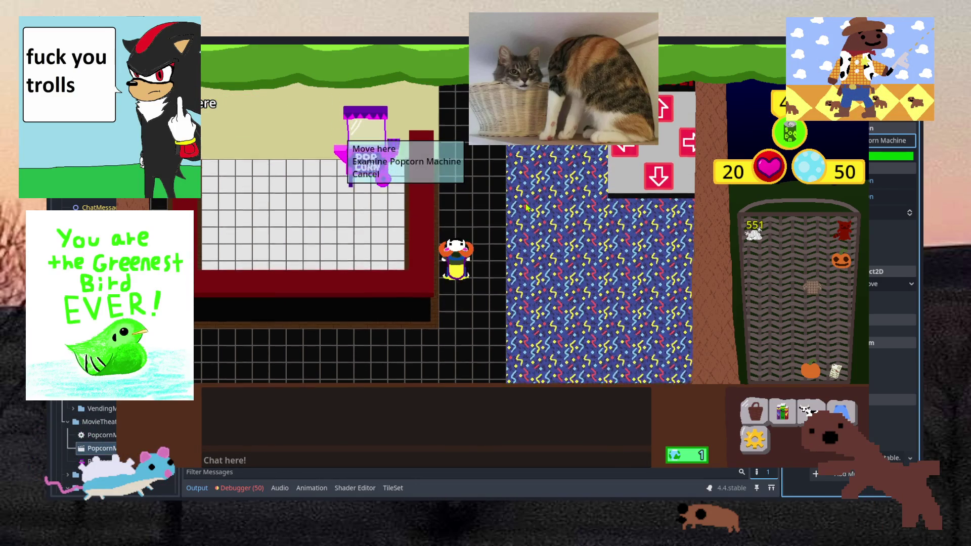
{"action": "left_click", "coordinate": [526, 207]}
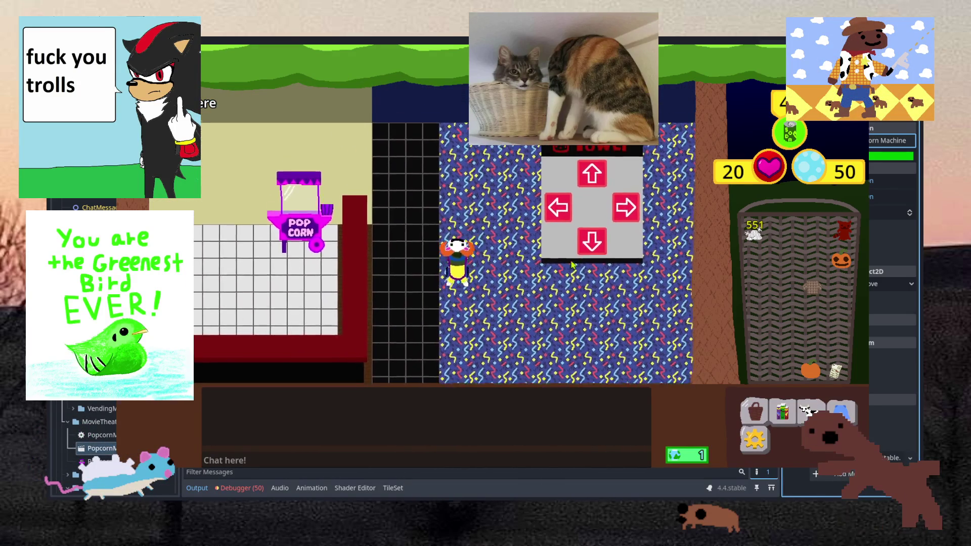